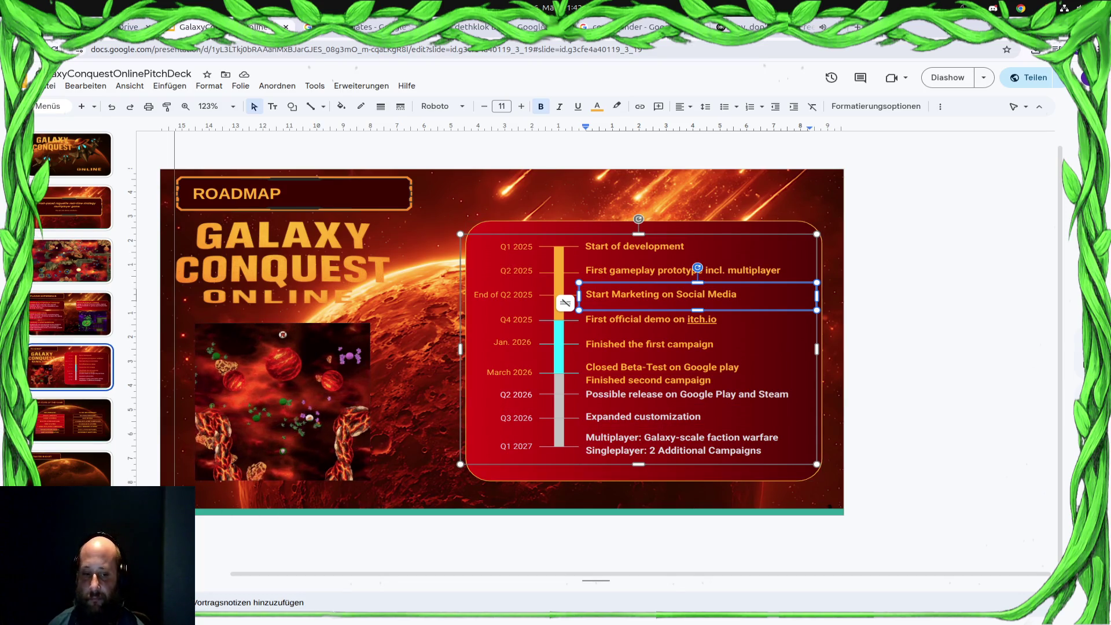
# On the Estimated Budget slide, insert a two-column, three-row table, then undo it
pyautogui.click(79, 483)
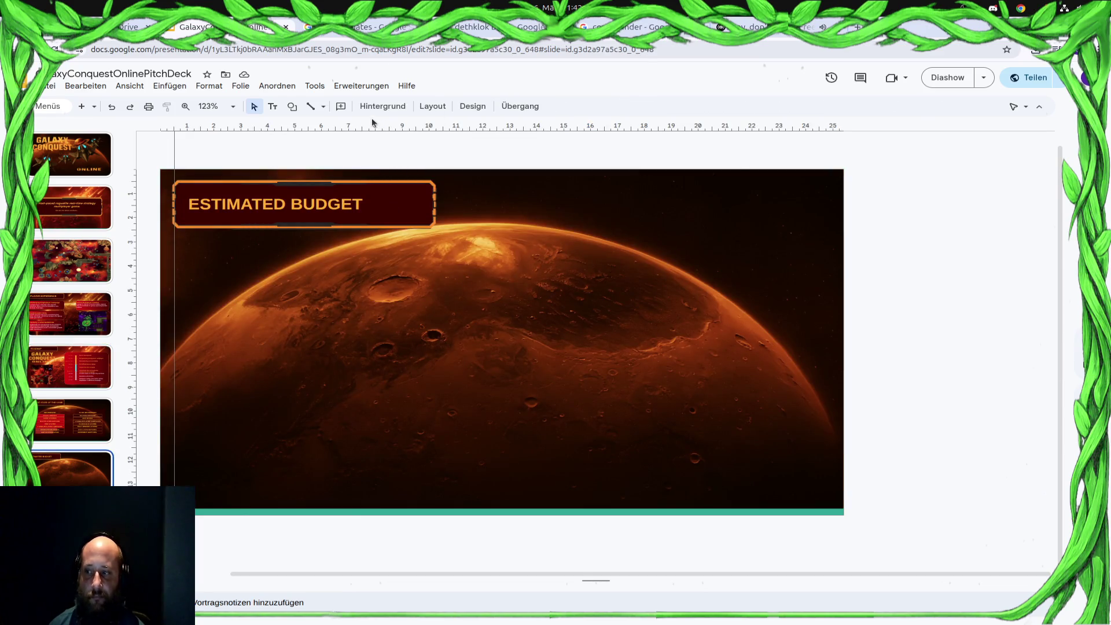
pyautogui.click(170, 86)
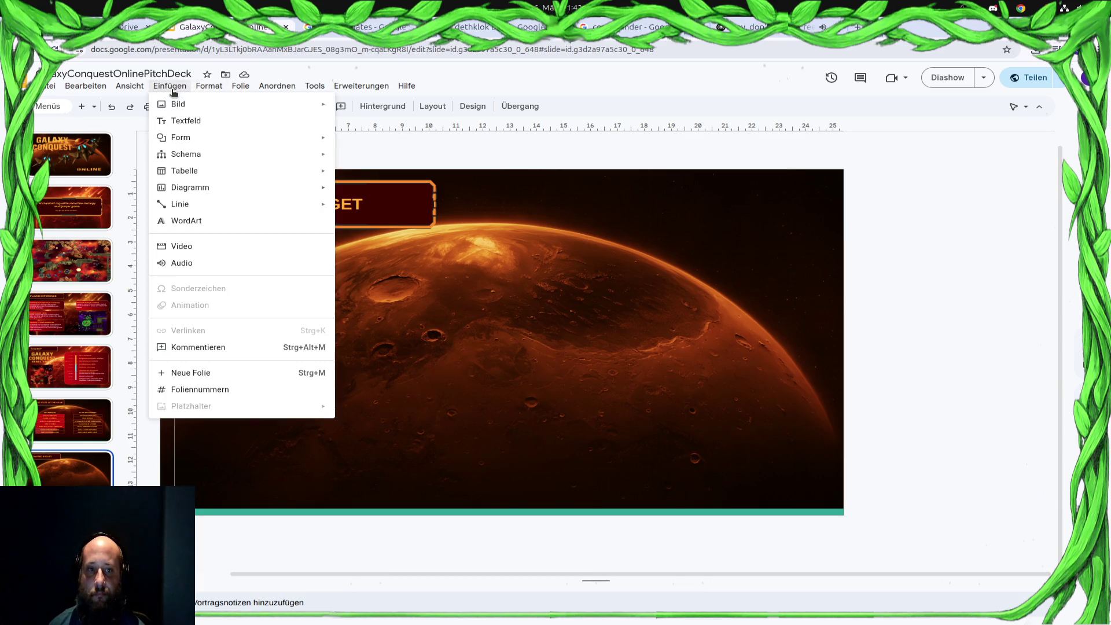
pyautogui.moveTo(204, 174)
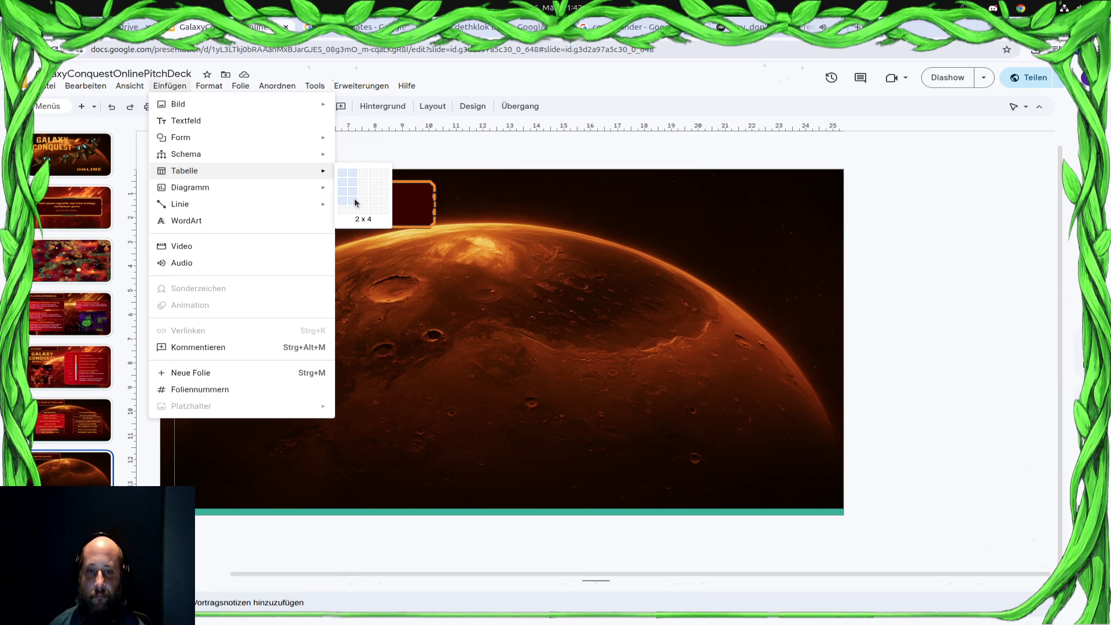
pyautogui.click(354, 194)
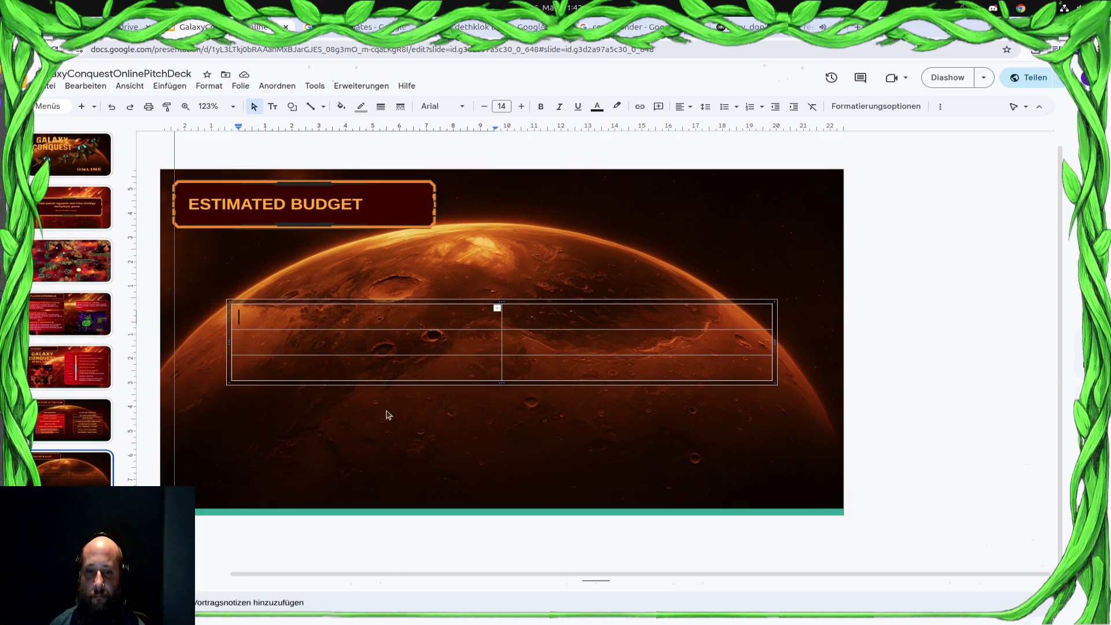
pyautogui.hotkey('ctrl', 'z')
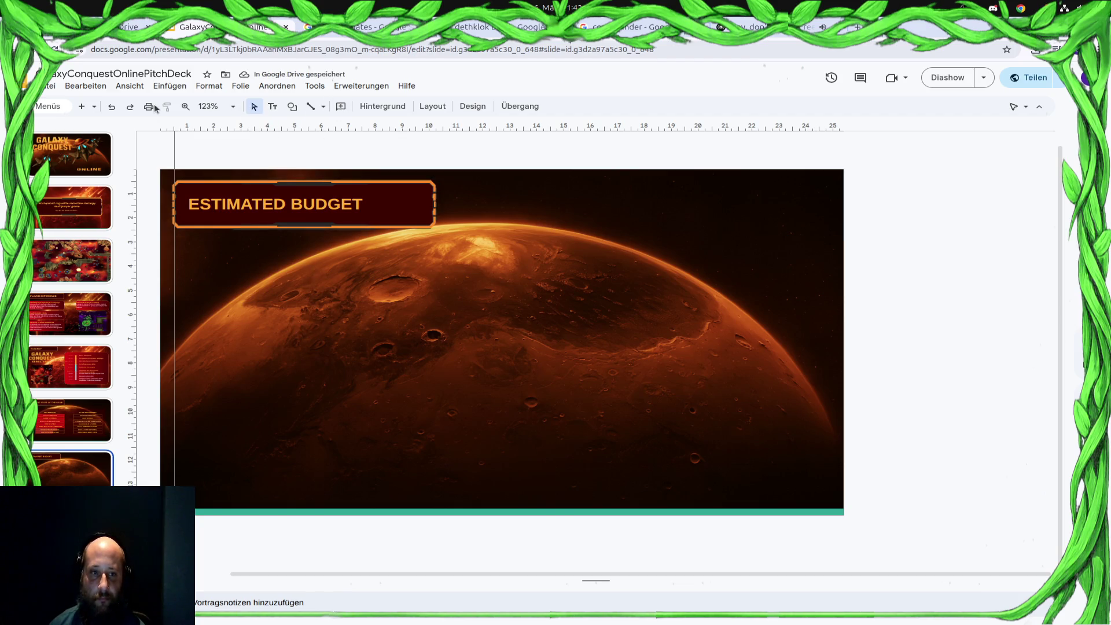
pyautogui.click(170, 86)
pyautogui.moveTo(189, 108)
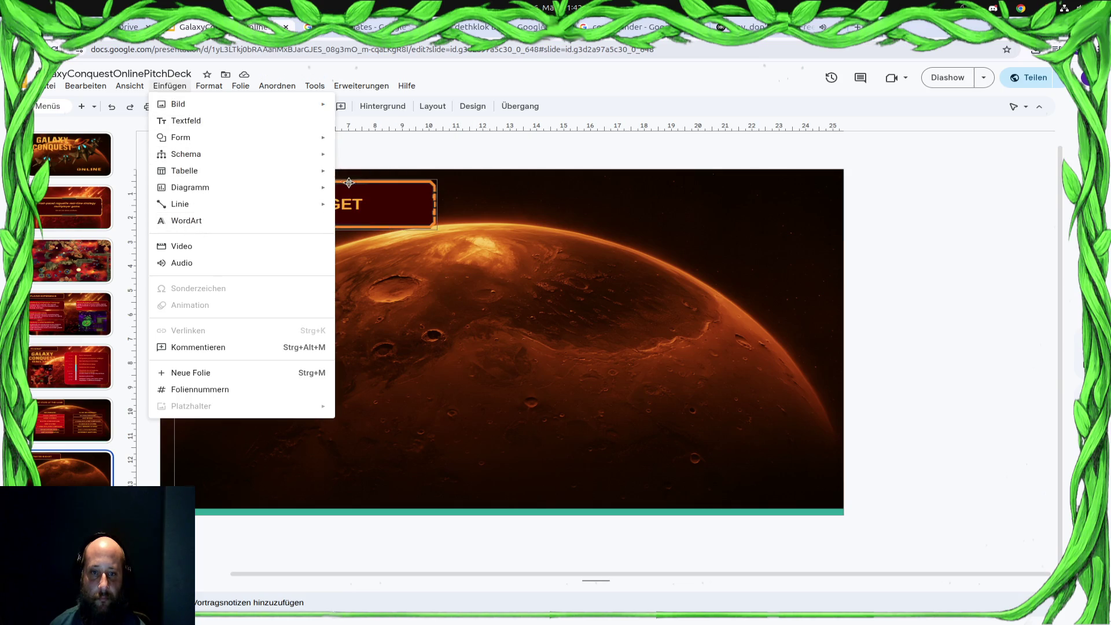
pyautogui.moveTo(301, 172)
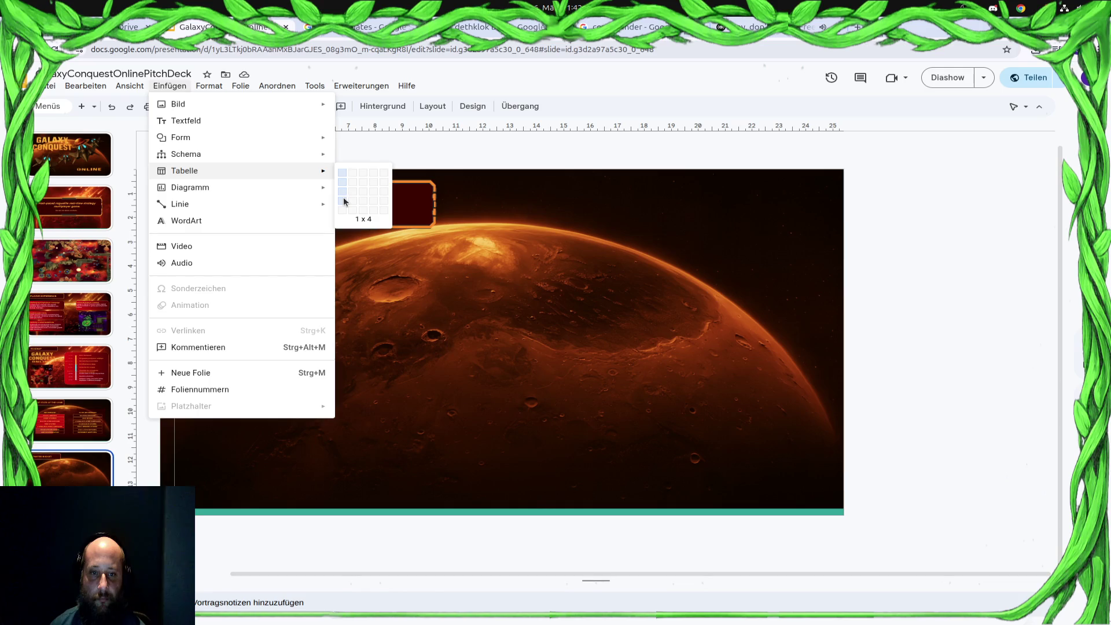
pyautogui.click(343, 201)
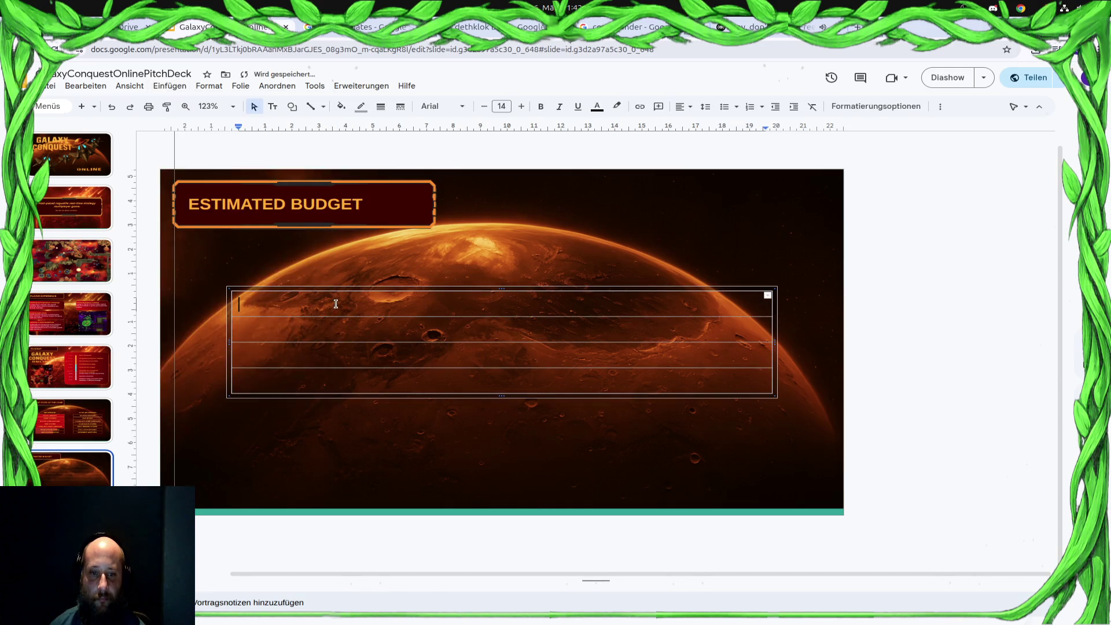
pyautogui.write('Mon')
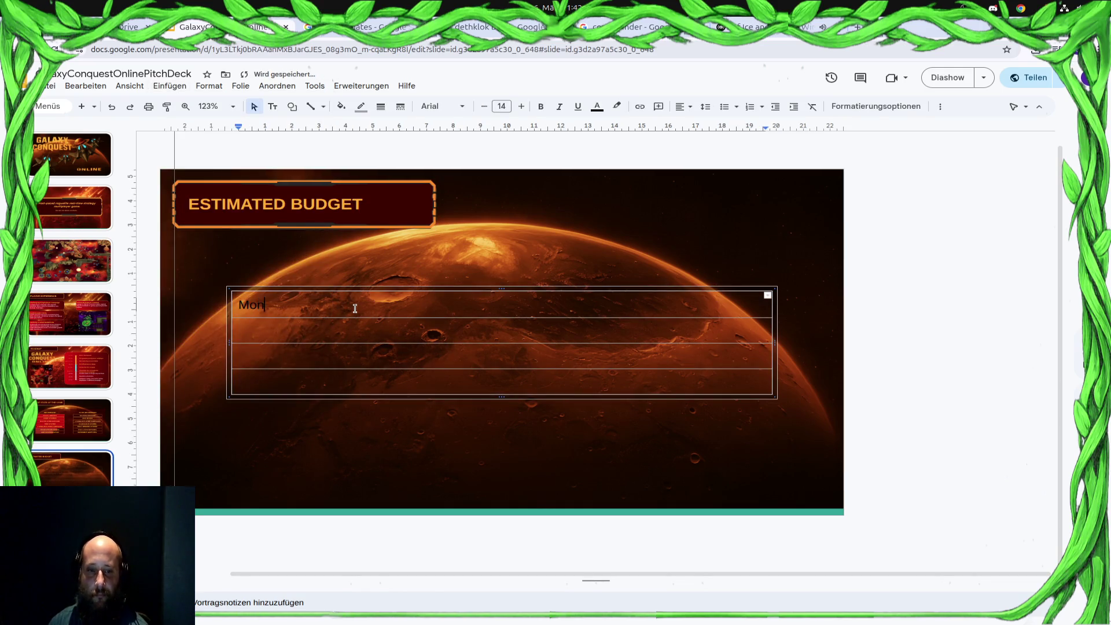
pyautogui.write('thly Burn ')
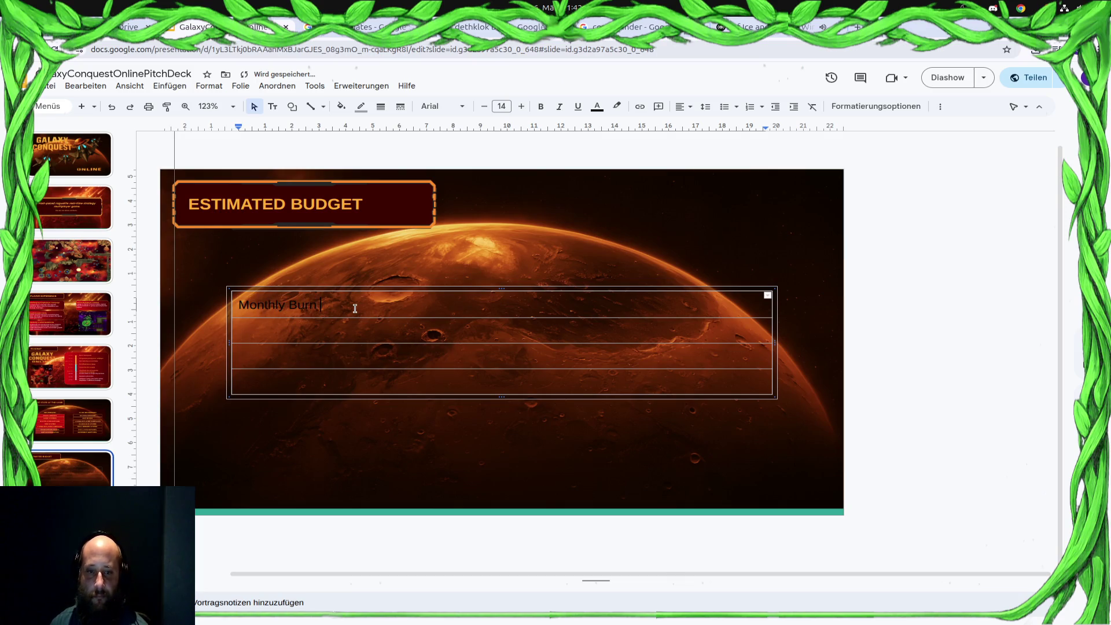
pyautogui.write('Rate')
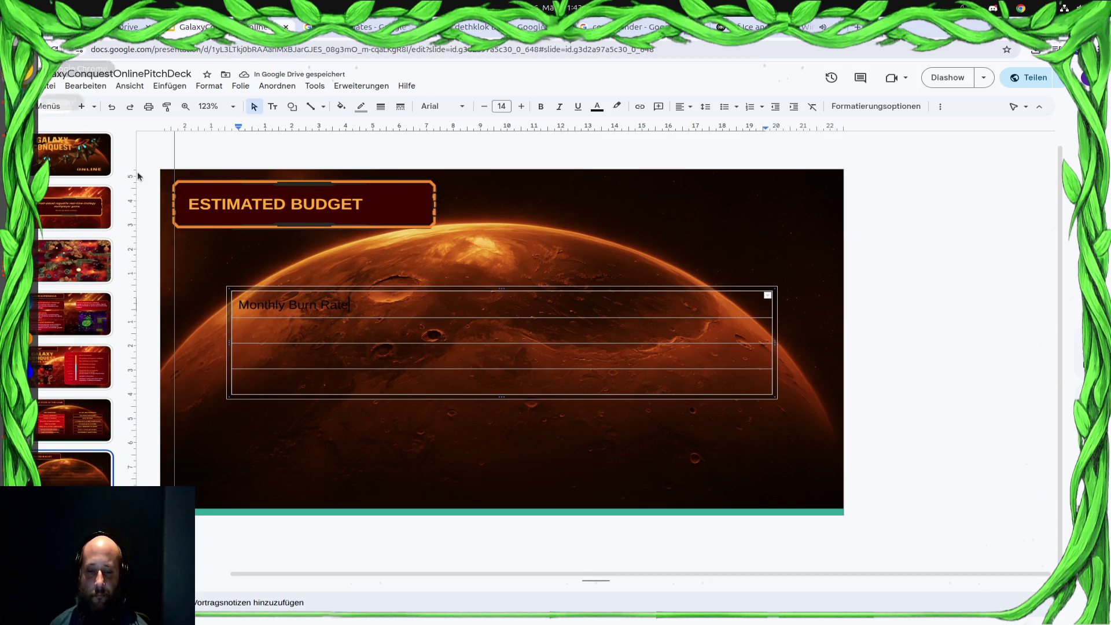
pyautogui.moveTo(355, 305); pyautogui.dragTo(237, 306)
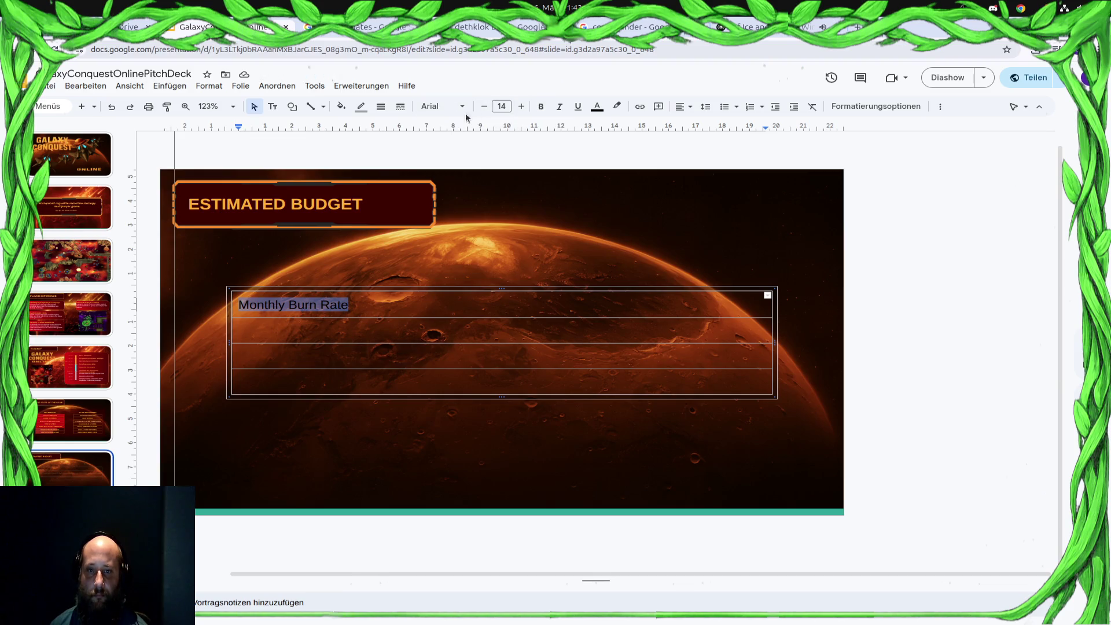
pyautogui.click(597, 106)
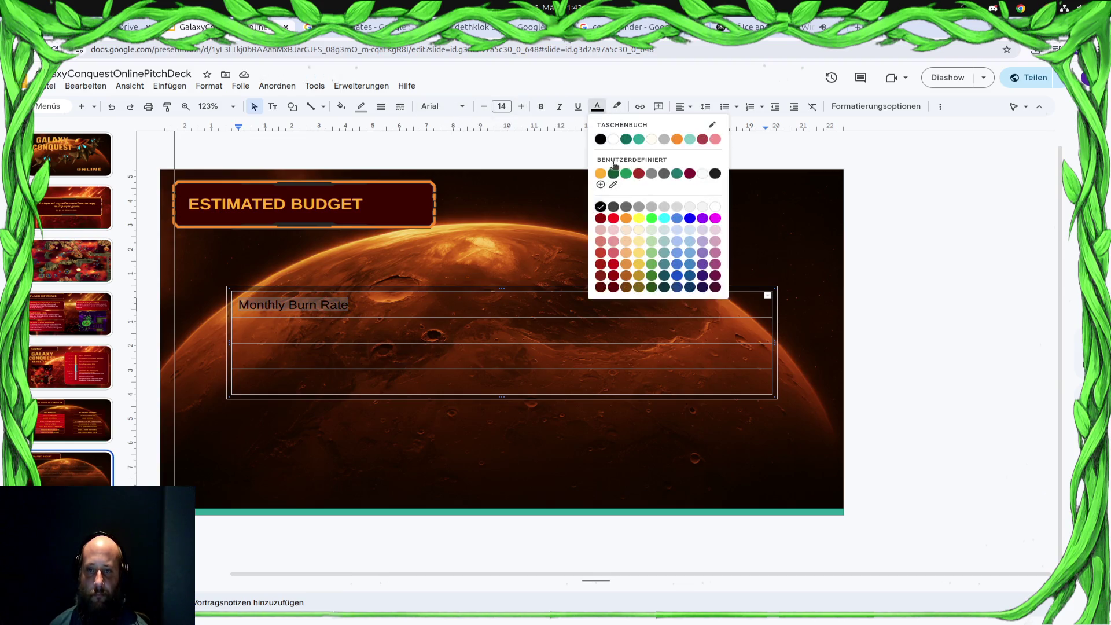
pyautogui.click(602, 174)
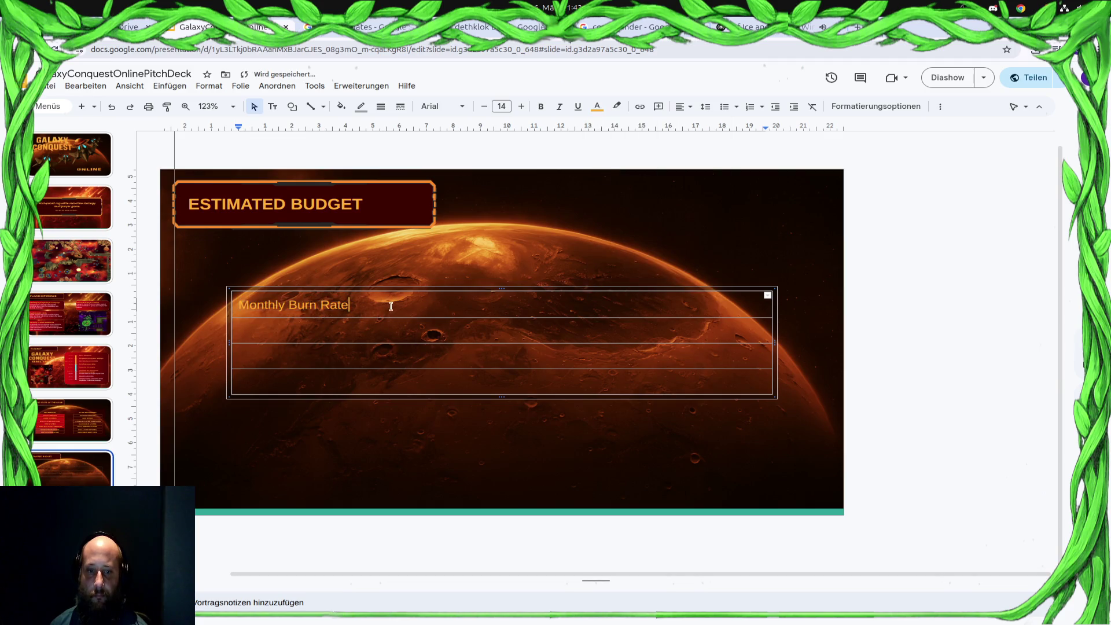
pyautogui.rightClick(524, 306)
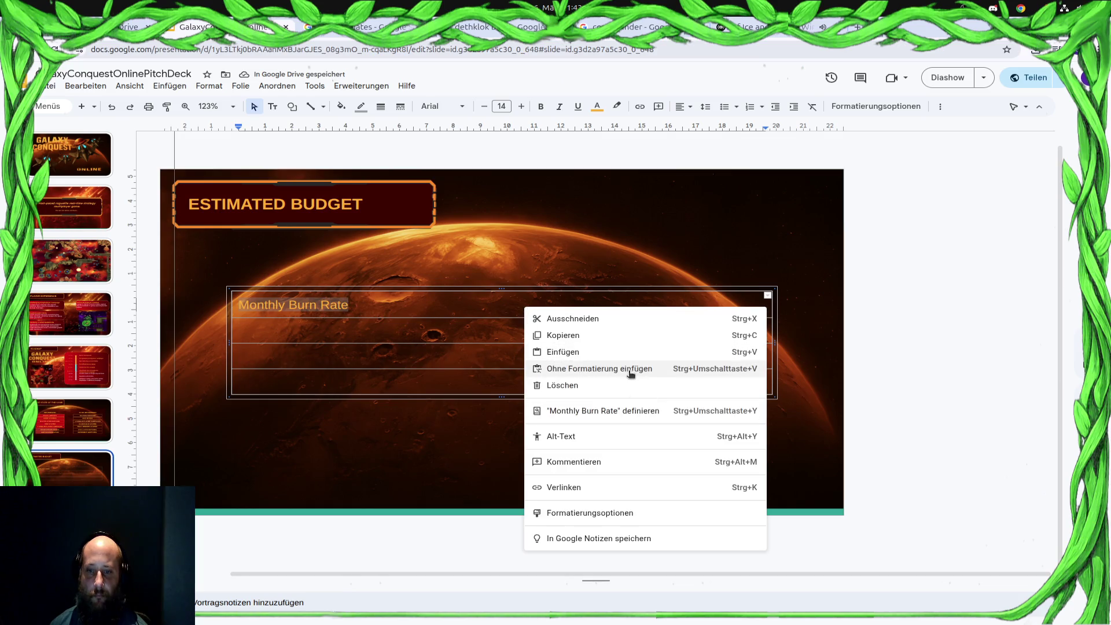
pyautogui.click(415, 336)
pyautogui.click(427, 349)
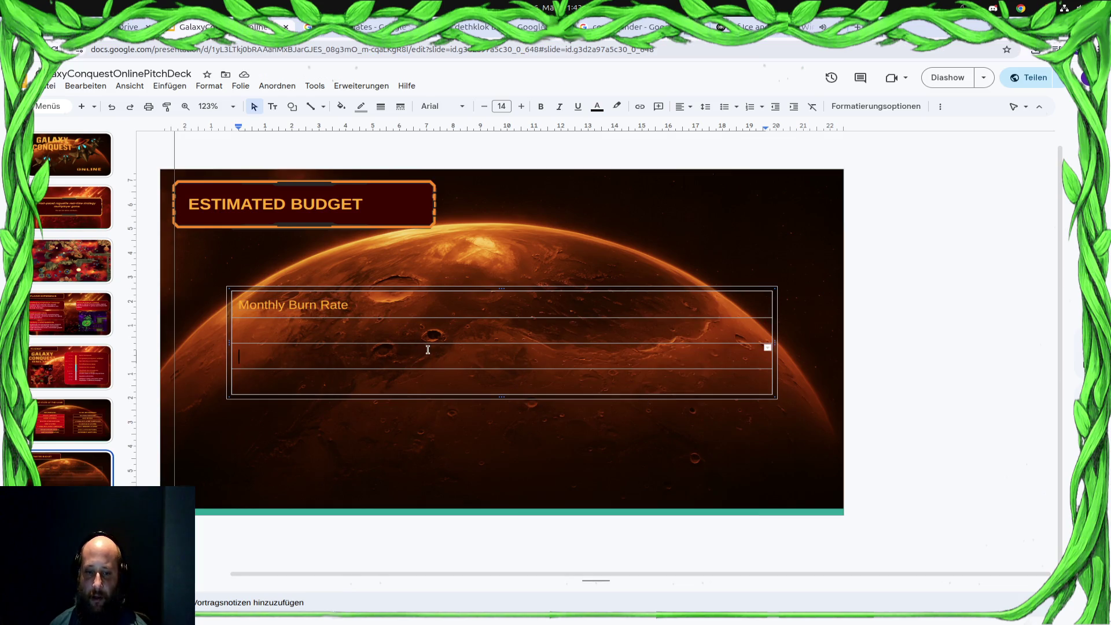
pyautogui.hotkey('ctrl', 'z')
pyautogui.hotkey('ctrl', 'z')
pyautogui.hotkey('ctrl', 'z')
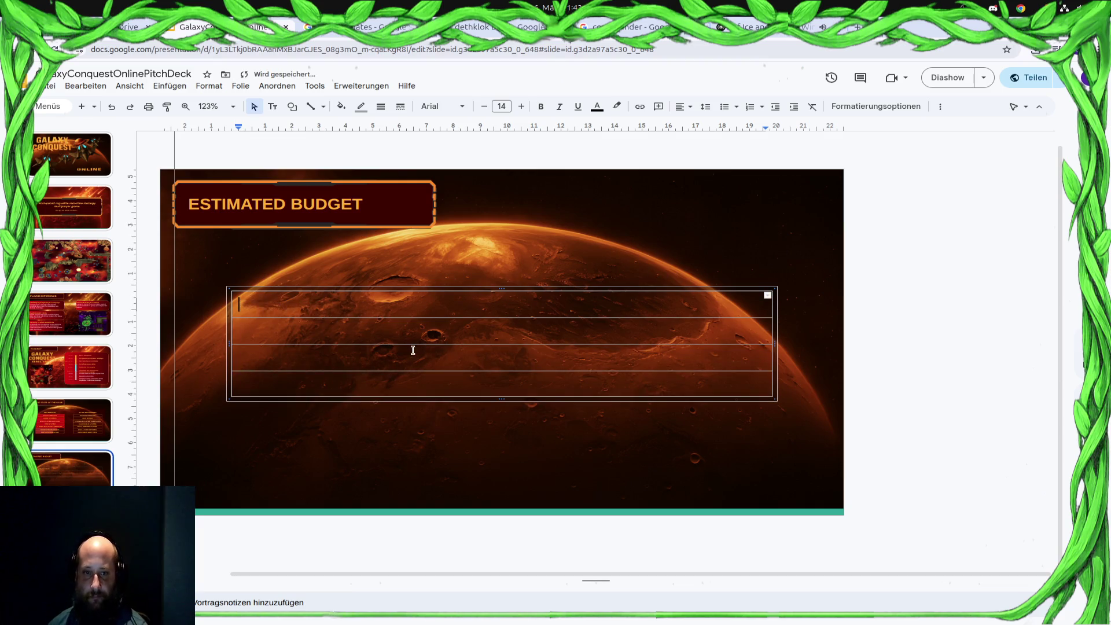
pyautogui.click(170, 87)
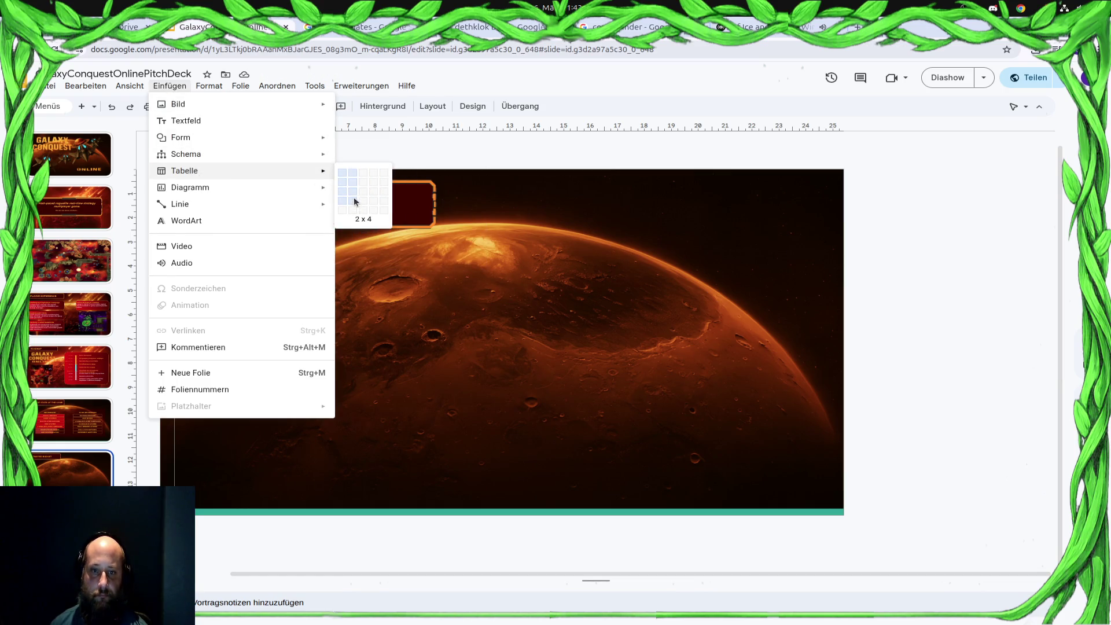
# Insert a 2x3 table and enter Development in its top-left cell, replacing Monthly Burn Rate Min
pyautogui.click(352, 195)
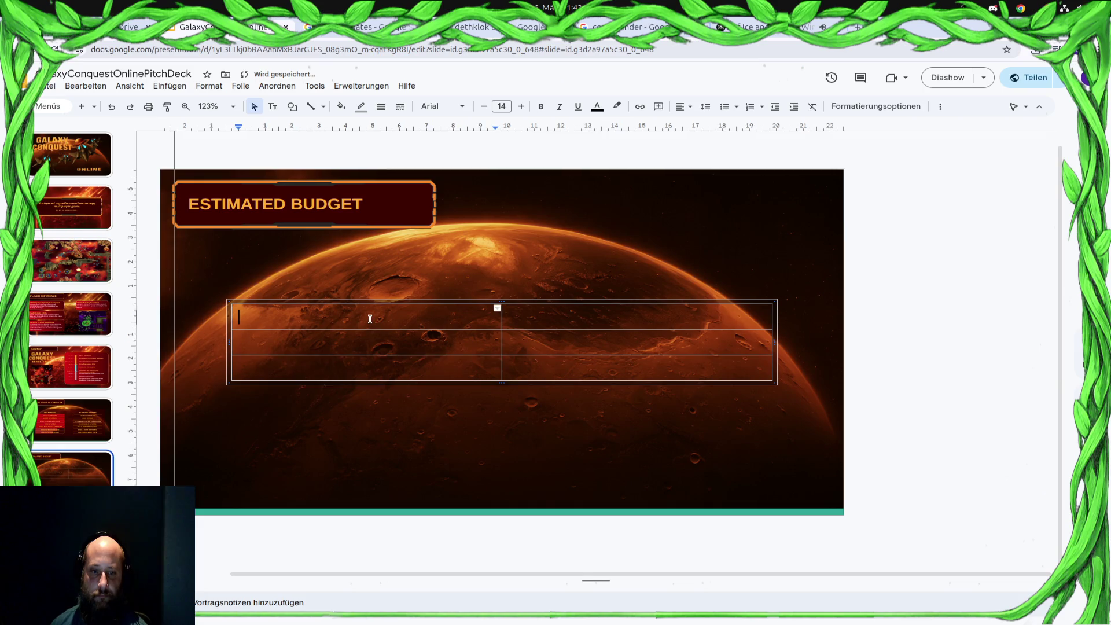
pyautogui.write('Month')
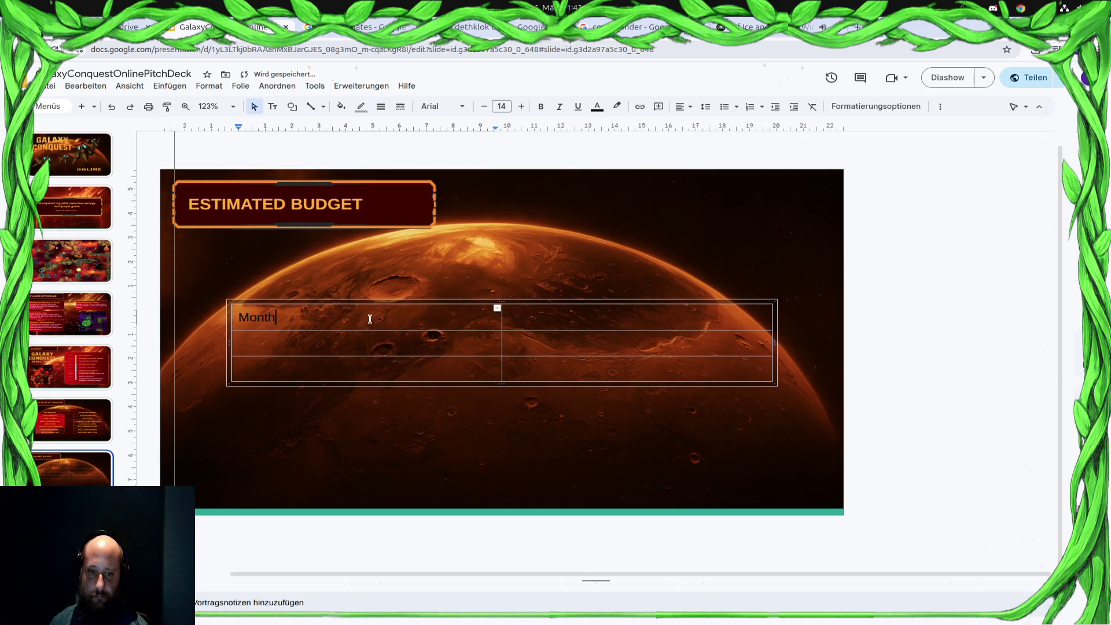
pyautogui.write('ly Burn rat')
pyautogui.press('BackSpace')
pyautogui.press('BackSpace')
pyautogui.press('BackSpace')
pyautogui.write('Rate M')
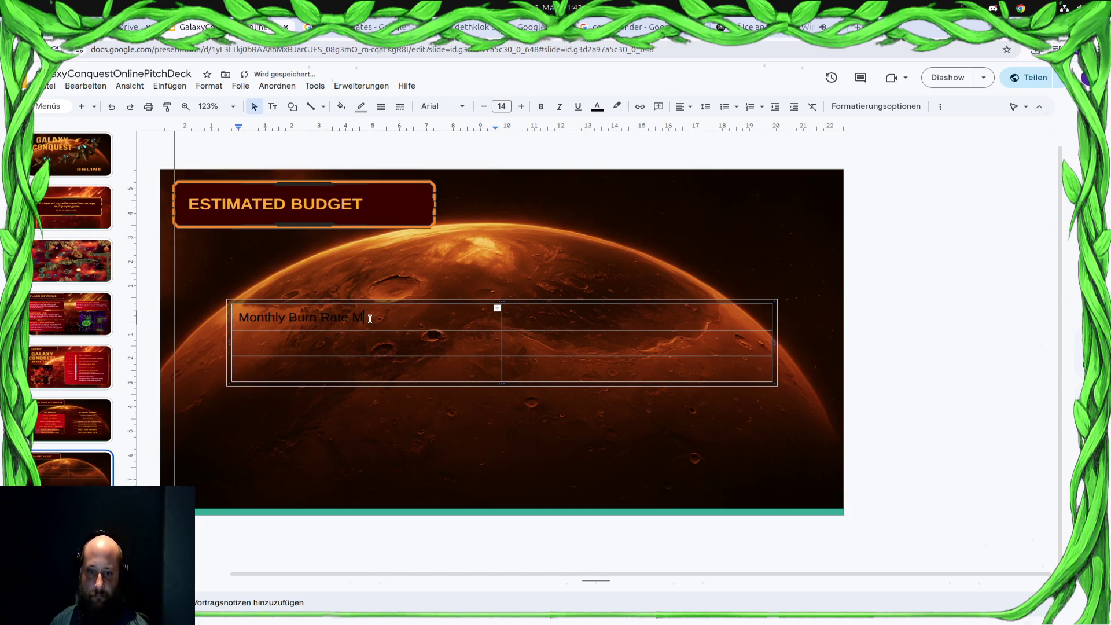
pyautogui.write('in')
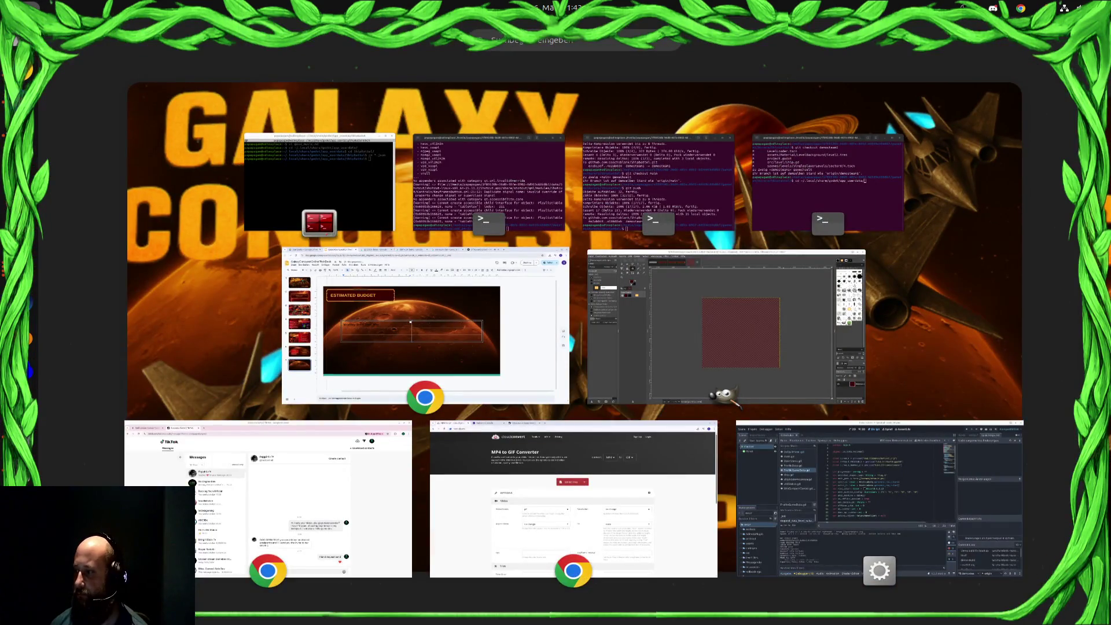
pyautogui.press('Escape')
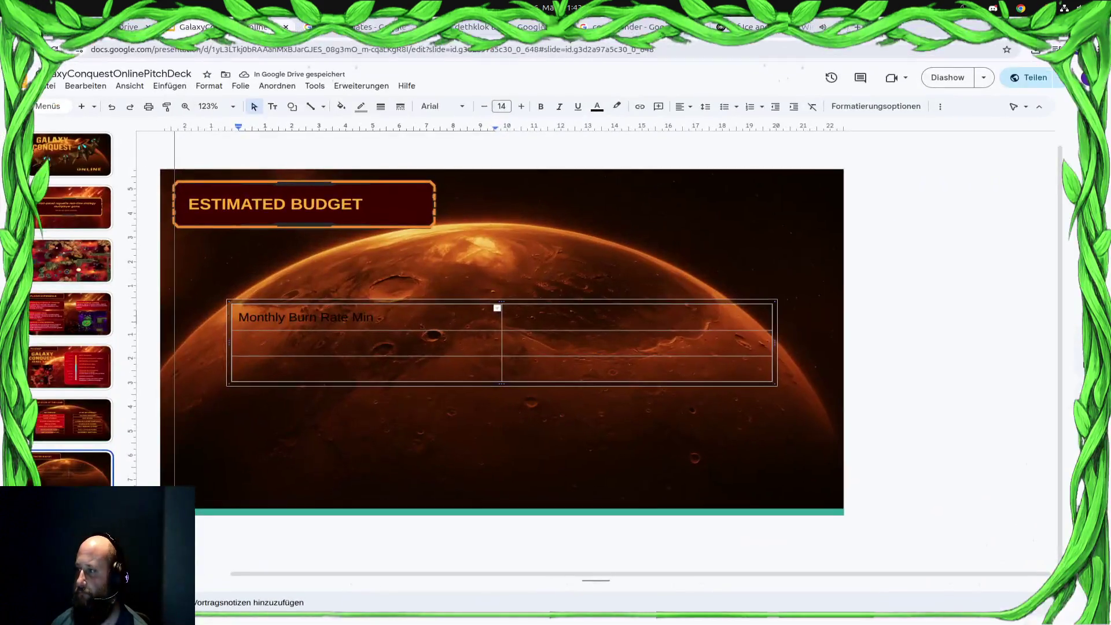
pyautogui.moveTo(420, 327); pyautogui.dragTo(216, 296)
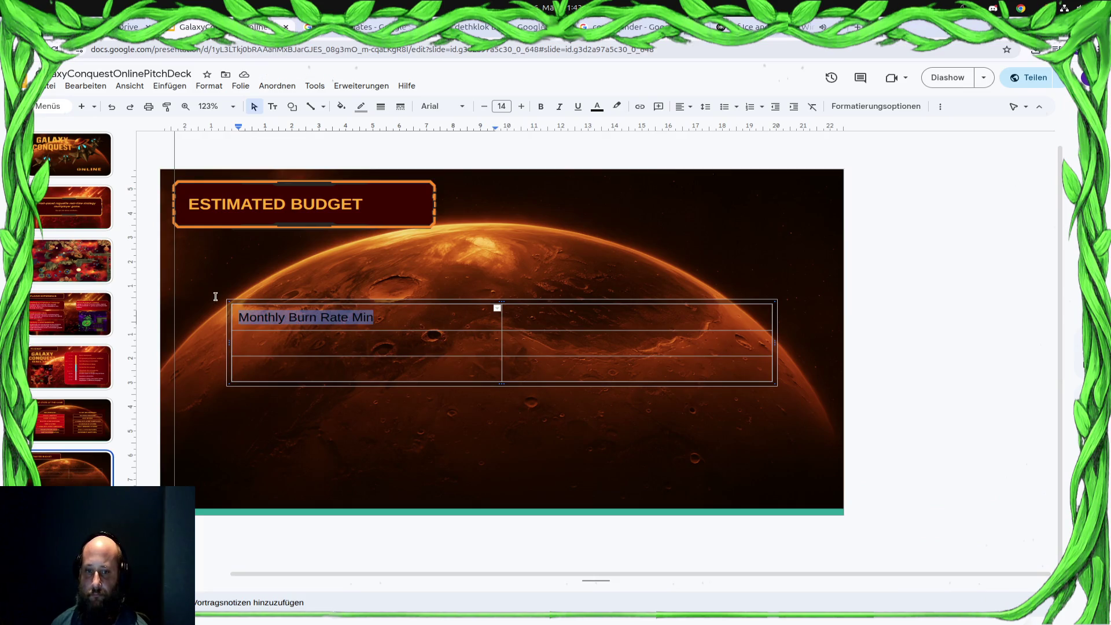
pyautogui.write('Development')
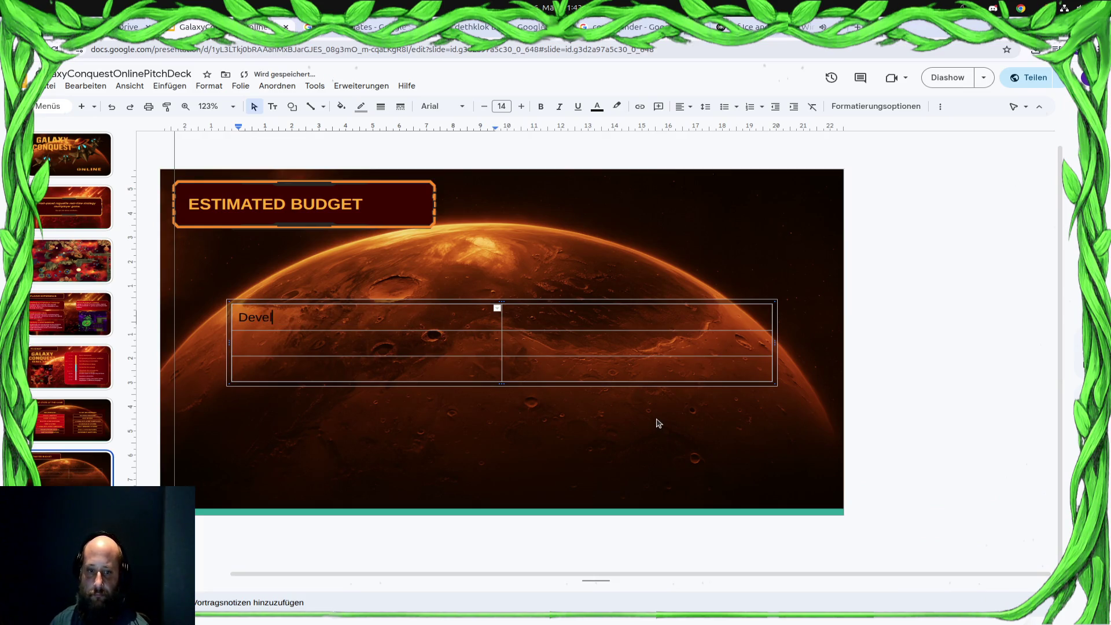
pyautogui.press('Tab')
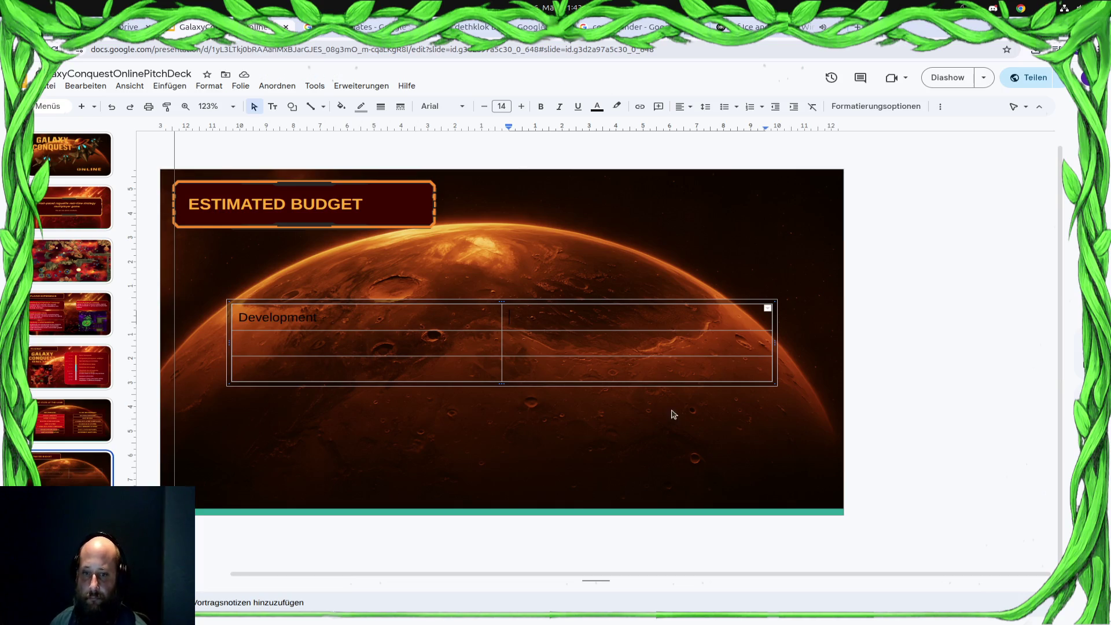
# Try the column divider's options, delete and undo, then return to the Development cell
pyautogui.click(503, 313)
pyautogui.rightClick(503, 315)
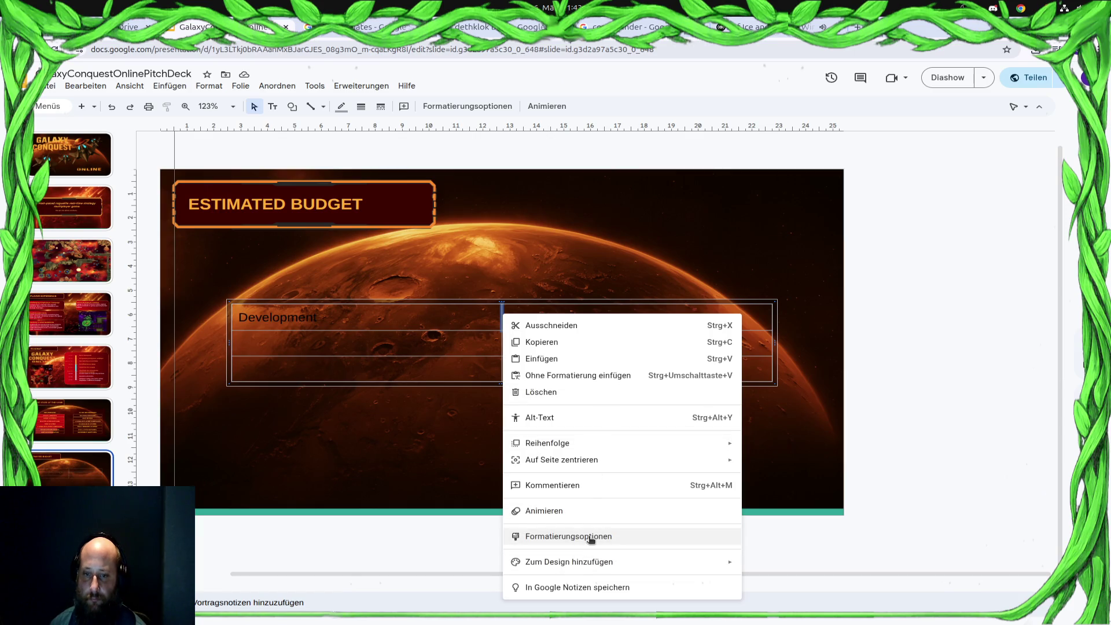
pyautogui.click(487, 312)
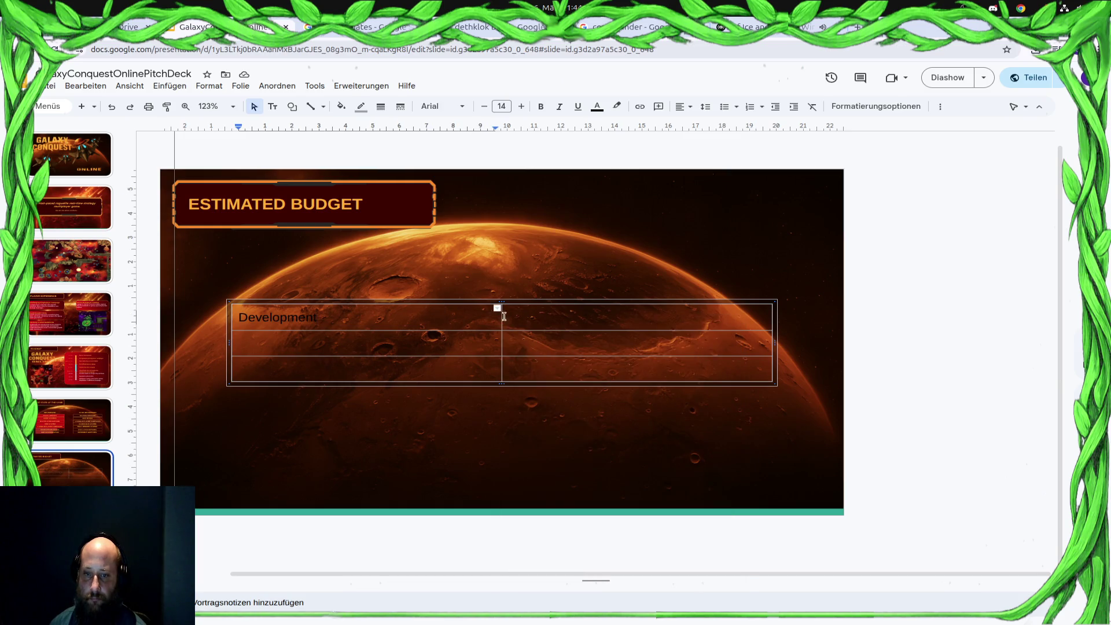
pyautogui.click(503, 316)
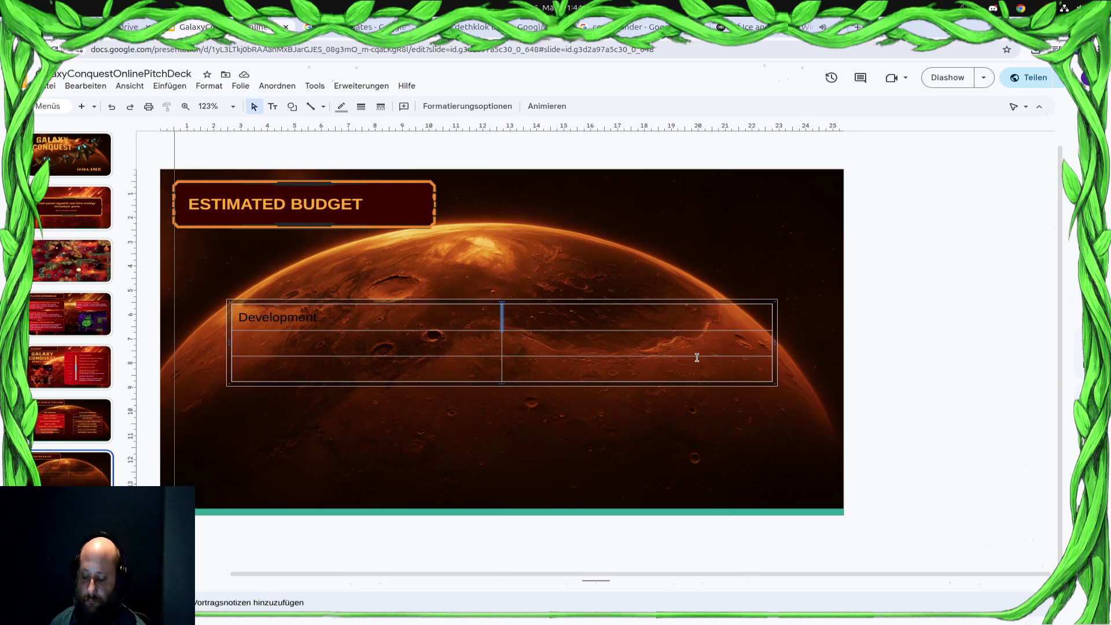
pyautogui.press('Delete')
pyautogui.hotkey('ctrl', 'z')
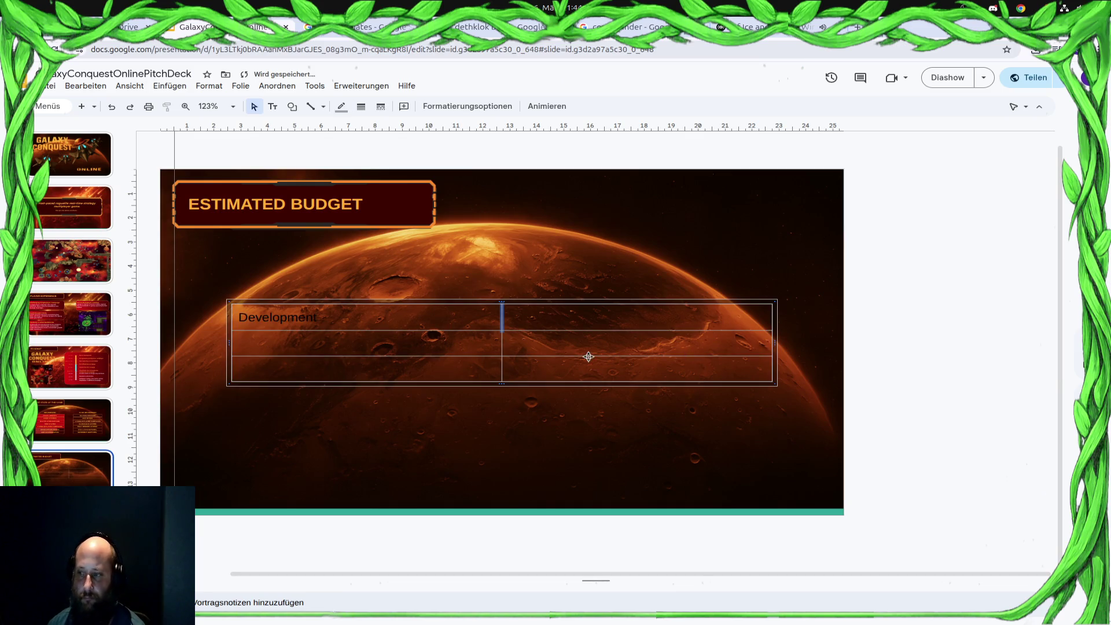
pyautogui.click(546, 301)
pyautogui.click(360, 313)
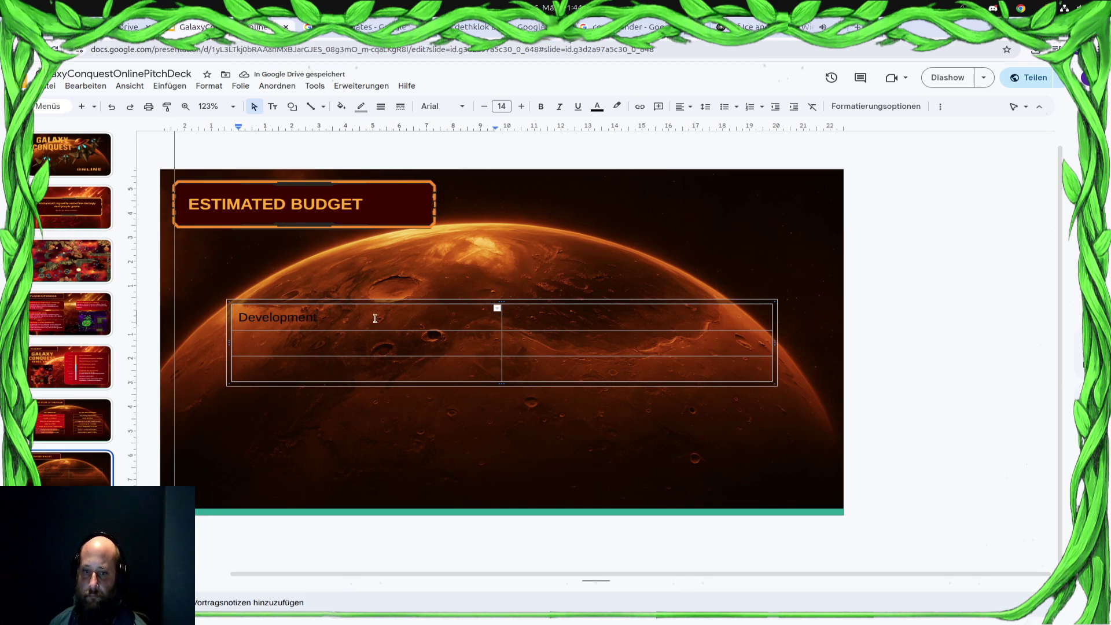
# Relabel the first cell Monthly Burn Rate and try an amount beside it, then clear it
pyautogui.doubleClick(376, 319)
pyautogui.press('BackSpace')
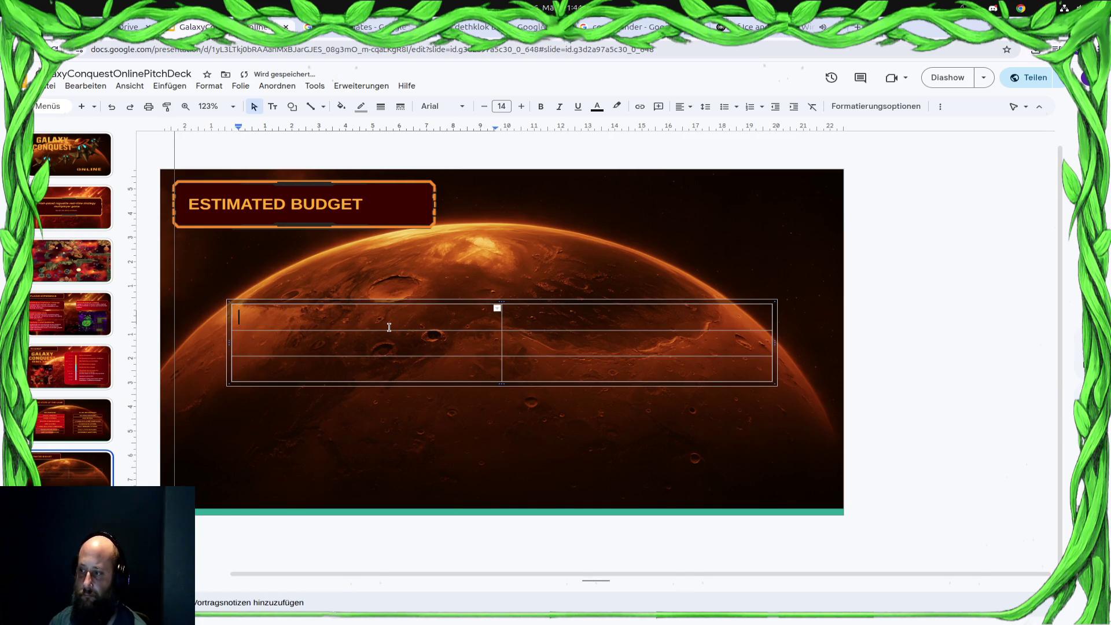
pyautogui.write('A')
pyautogui.press('BackSpace')
pyautogui.write('Mo')
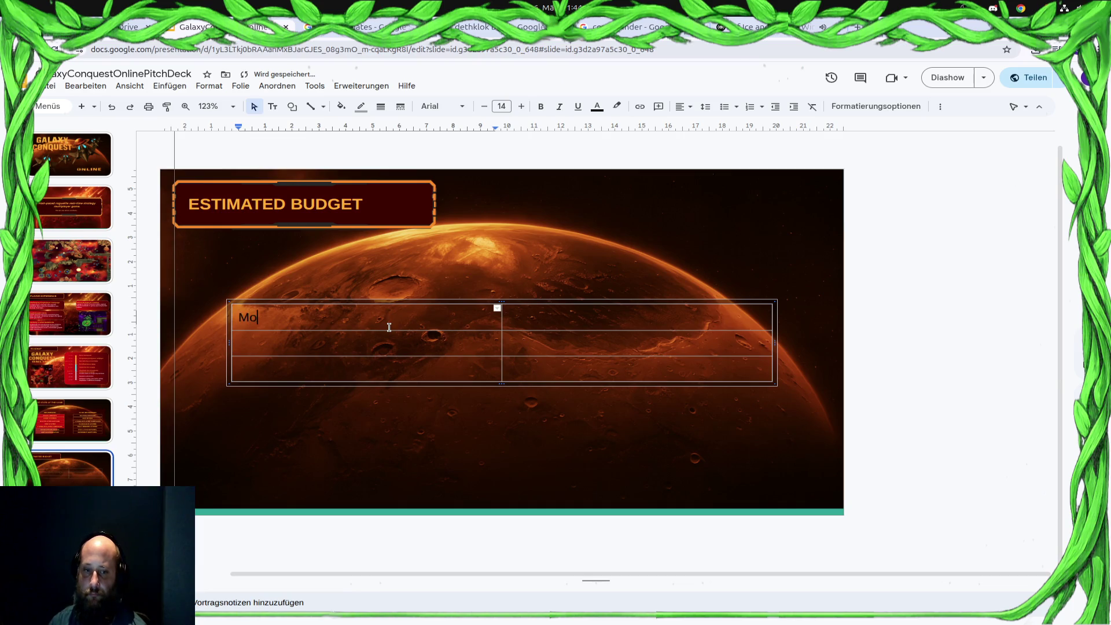
pyautogui.write('nthly Burn Rate')
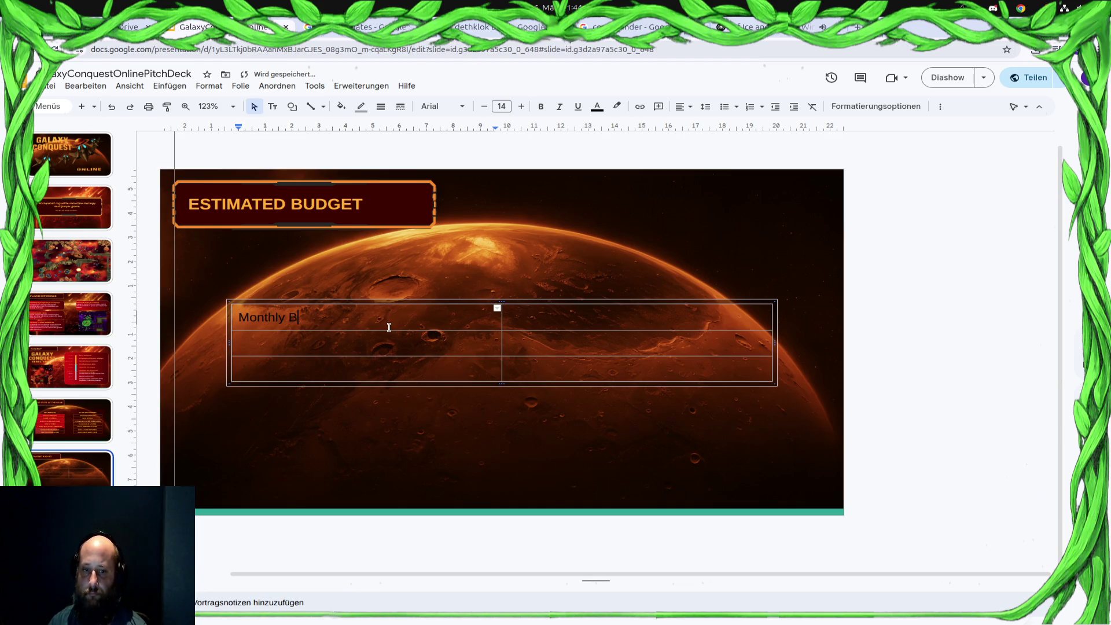
pyautogui.press('Tab')
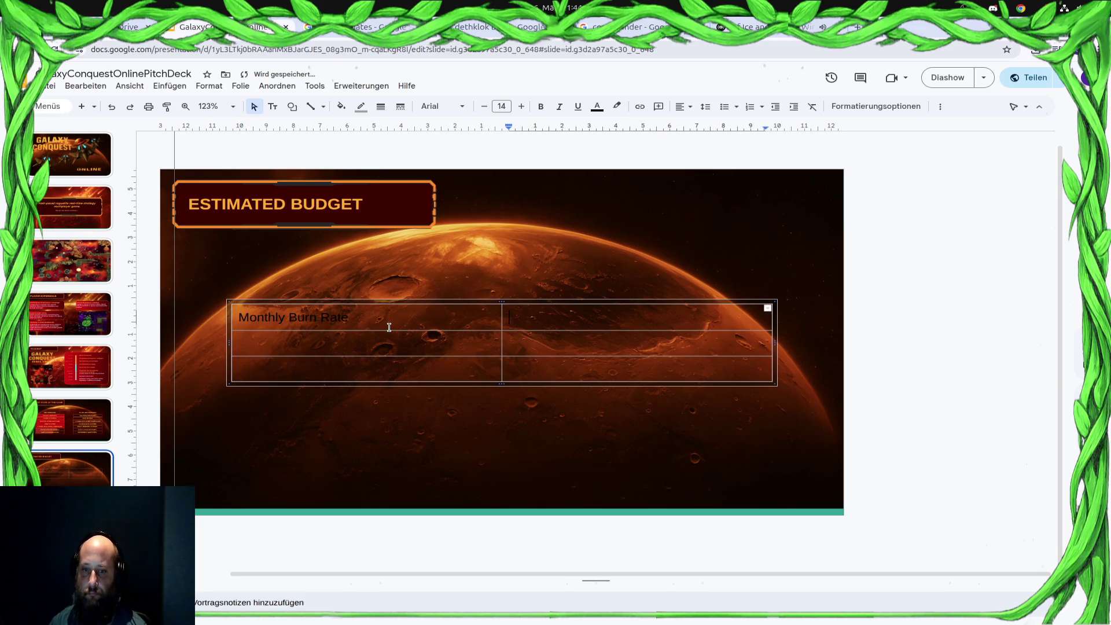
pyautogui.write('5000')
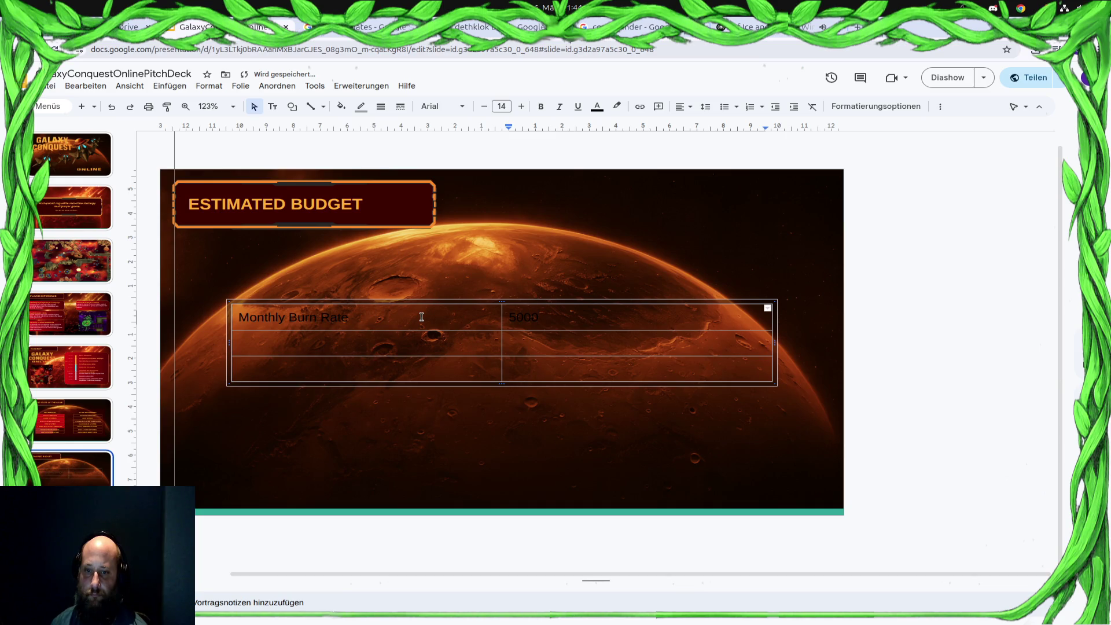
pyautogui.press('BackSpace')
pyautogui.press('BackSpace')
pyautogui.press('BackSpace')
pyautogui.write('55')
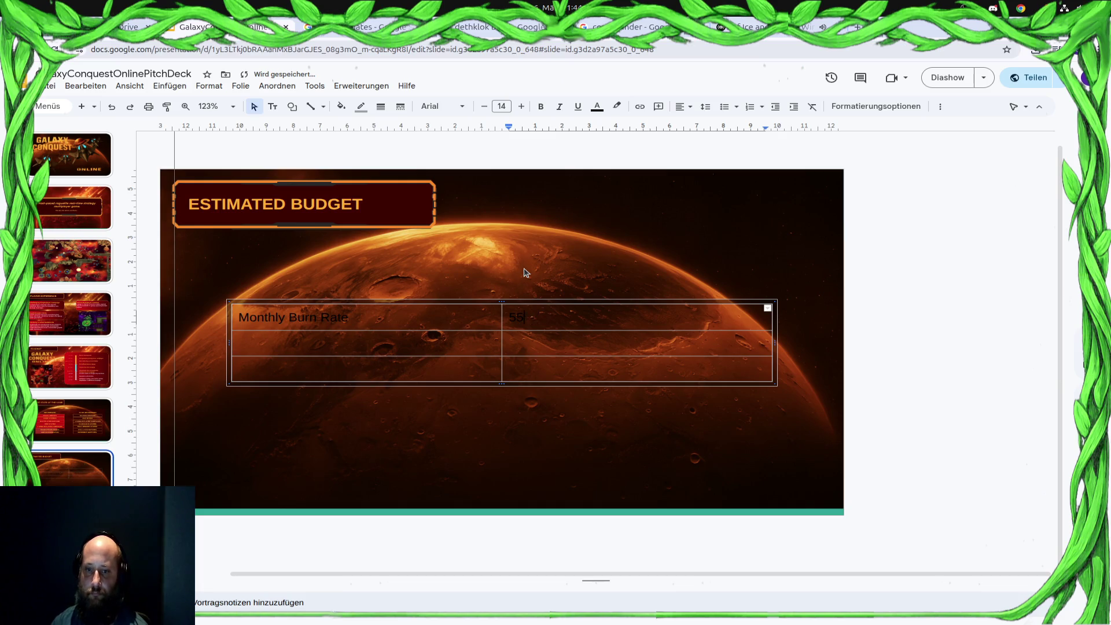
pyautogui.press('BackSpace')
pyautogui.press('BackSpace')
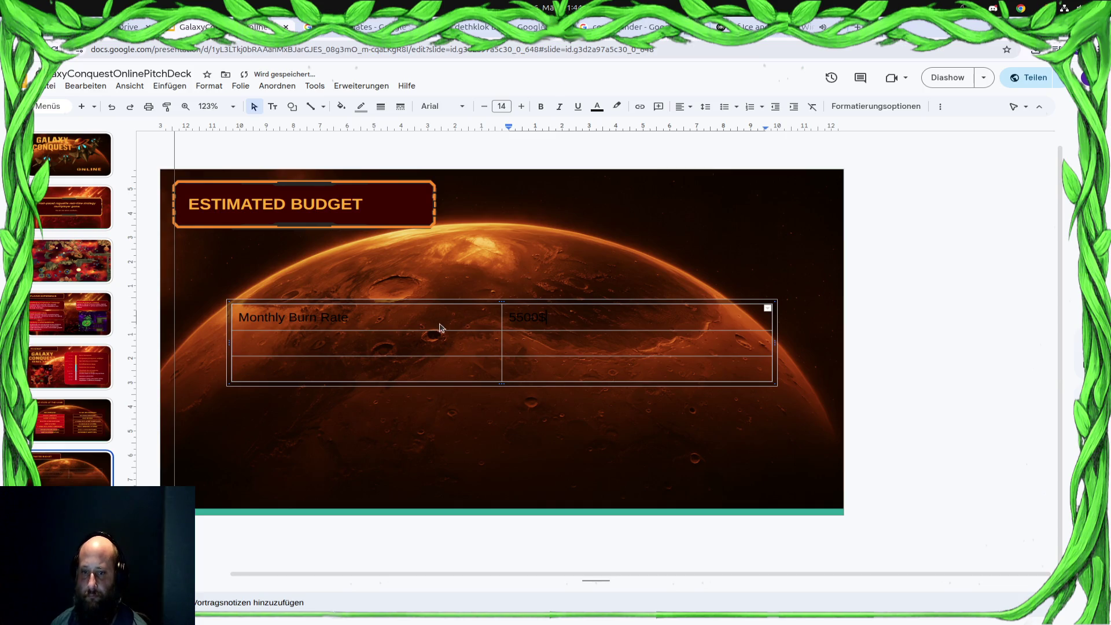
# Select the table cells to clear their contents and remove the third row
pyautogui.click(327, 337)
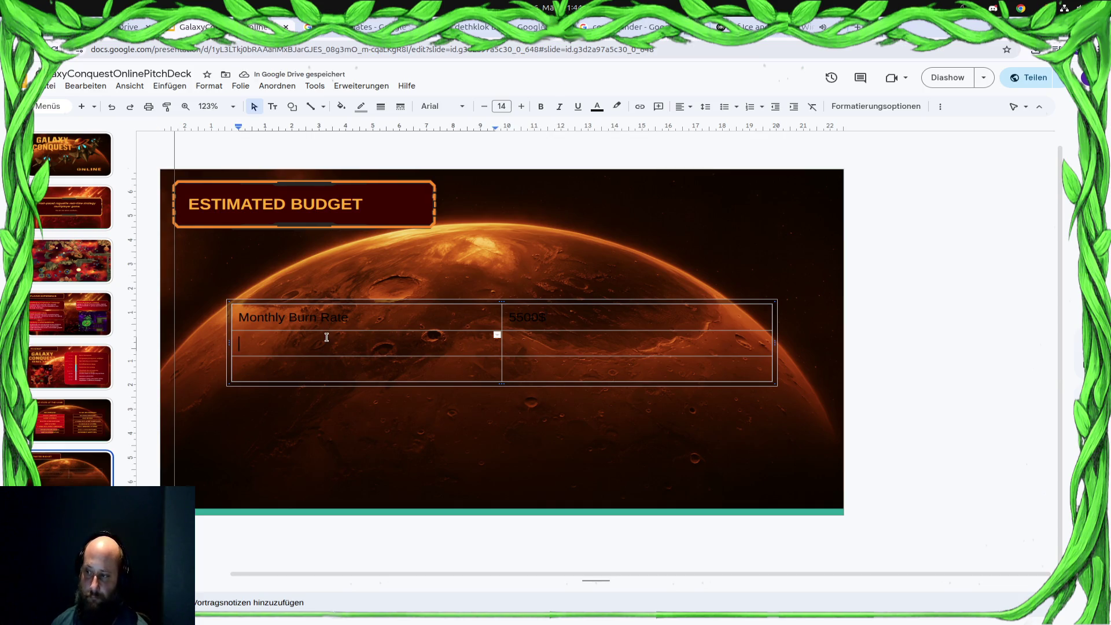
pyautogui.click(301, 319)
pyautogui.moveTo(362, 314); pyautogui.dragTo(231, 311)
pyautogui.click(324, 287)
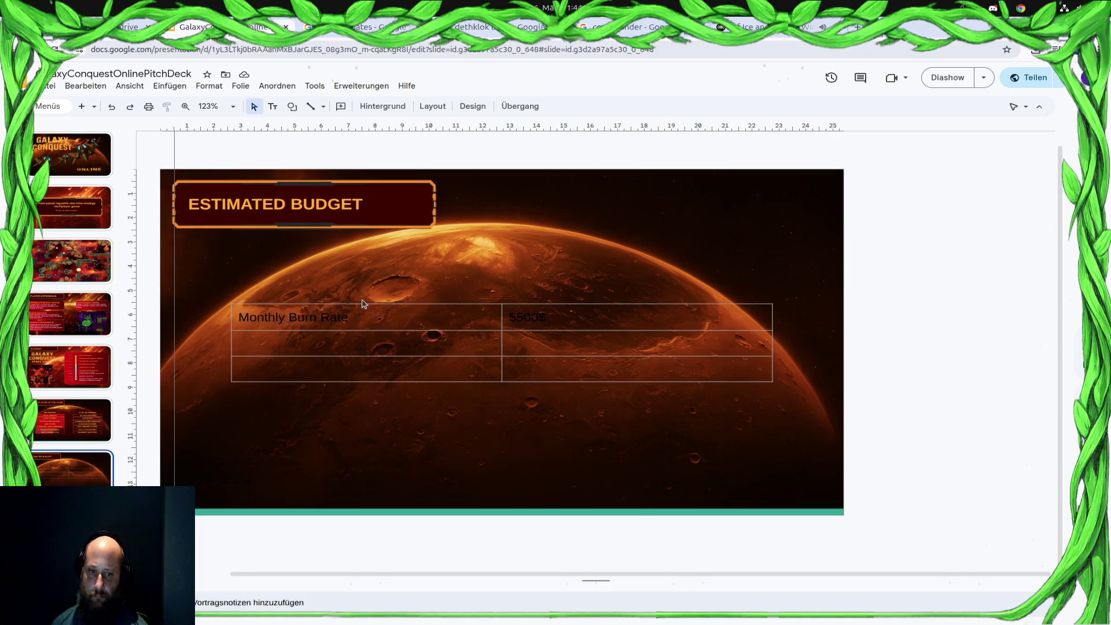
pyautogui.click(647, 334)
pyautogui.click(386, 340)
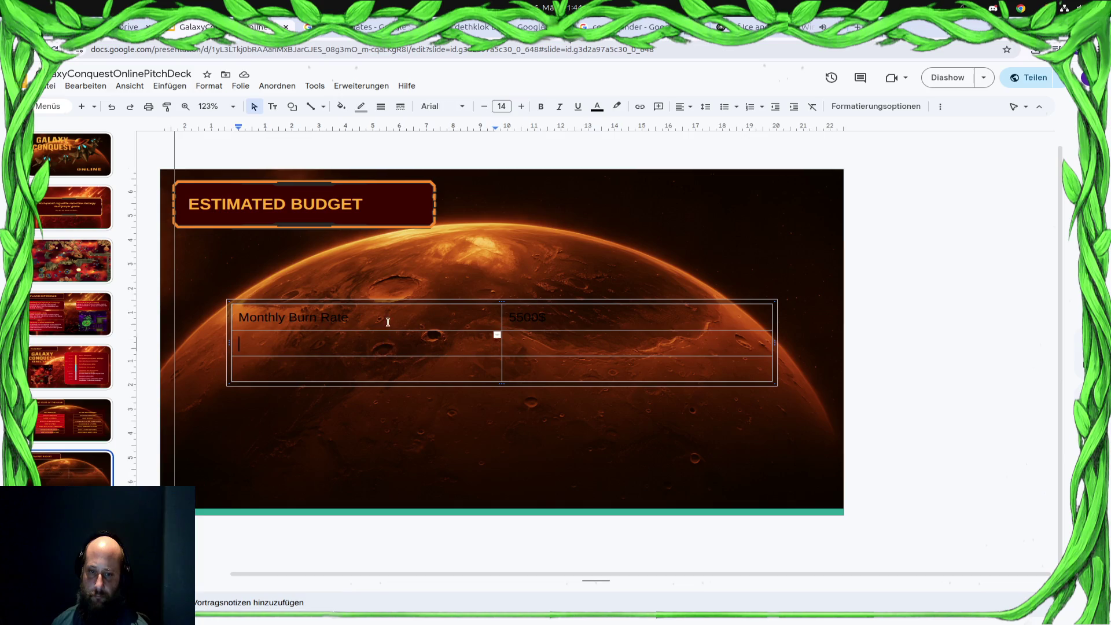
pyautogui.moveTo(386, 320); pyautogui.dragTo(182, 318)
pyautogui.hotkey('ctrl', 'z')
pyautogui.hotkey('ctrl', 'z')
pyautogui.hotkey('ctrl', 'z')
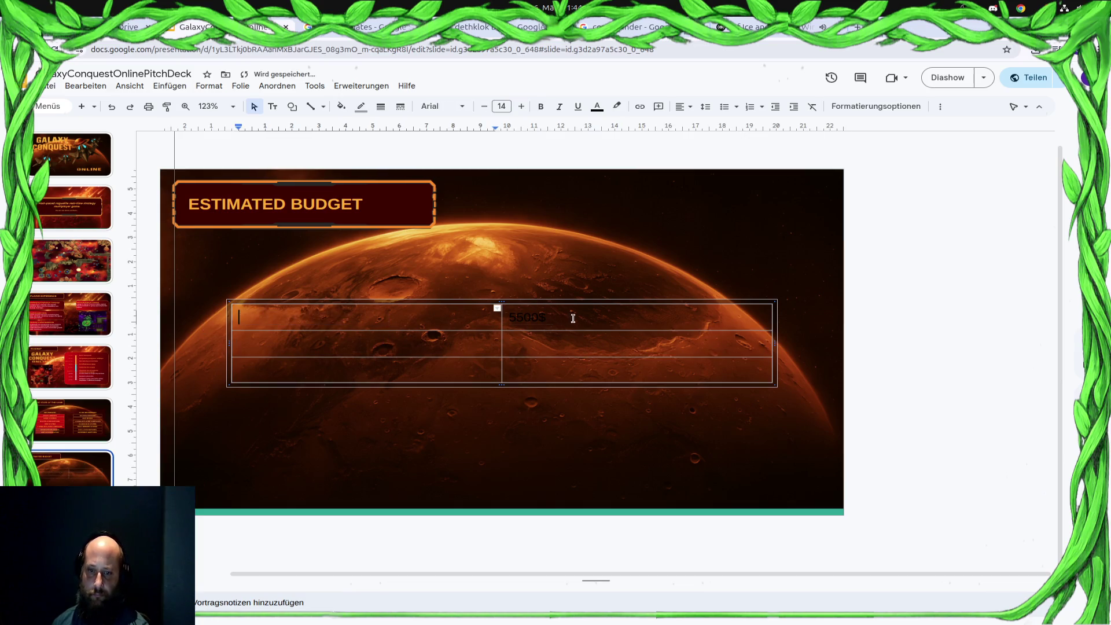
# Check the emptied cells and reselect the table, ending in the first cell
pyautogui.click(442, 325)
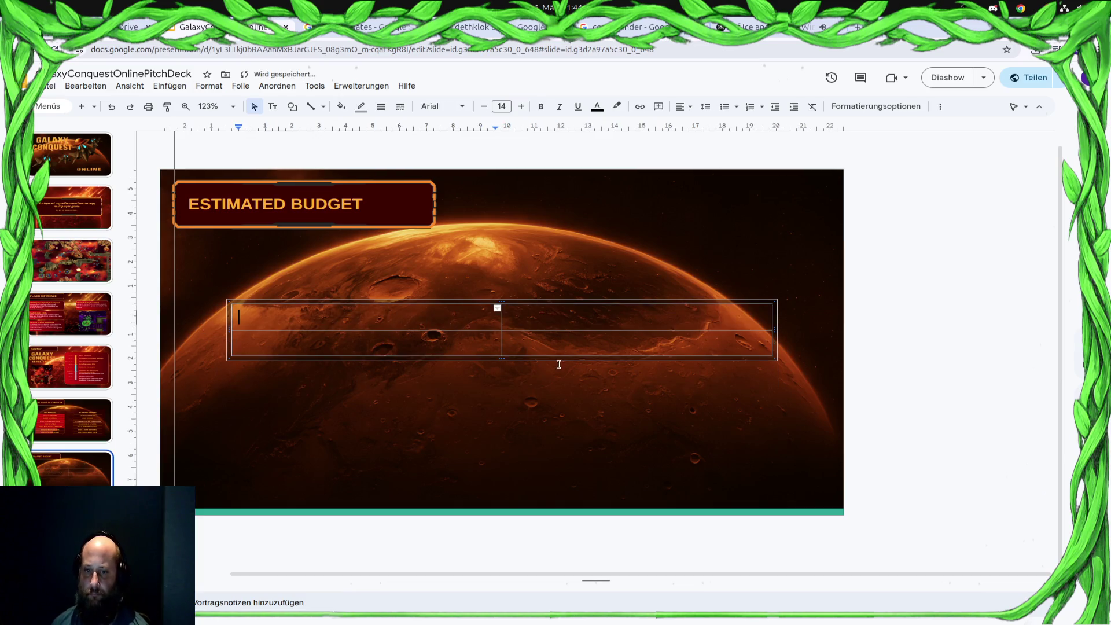
pyautogui.click(497, 309)
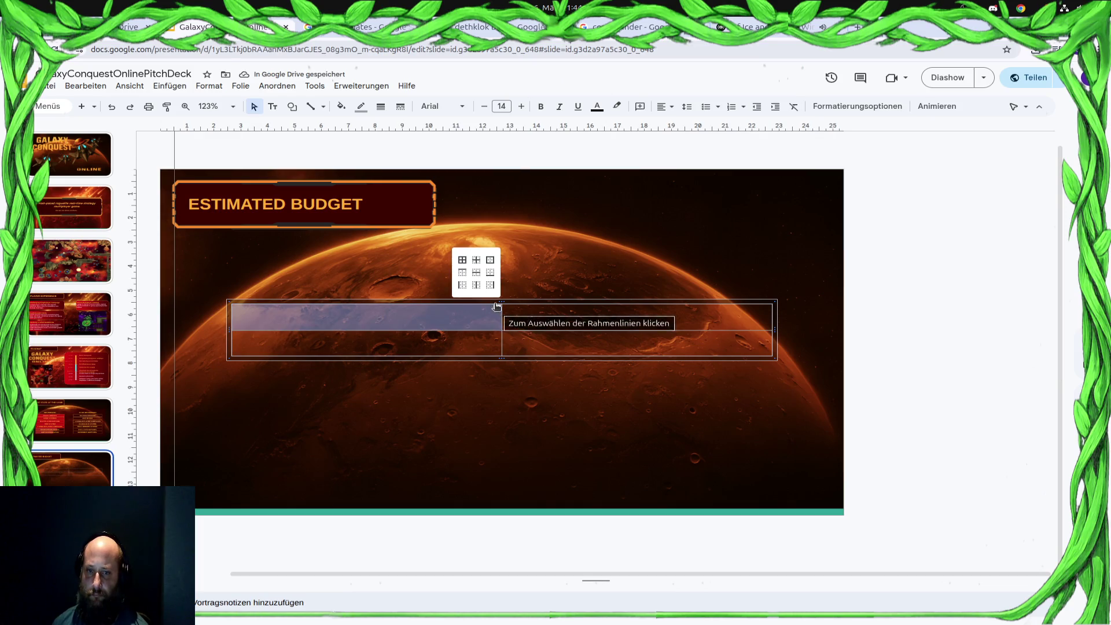
pyautogui.click(442, 405)
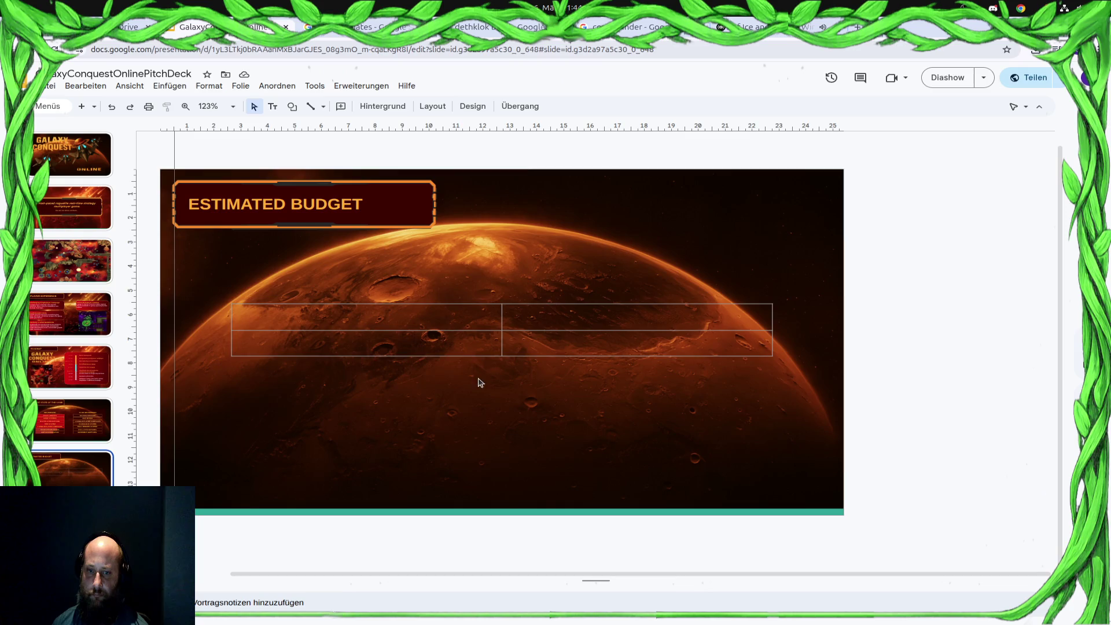
pyautogui.click(464, 351)
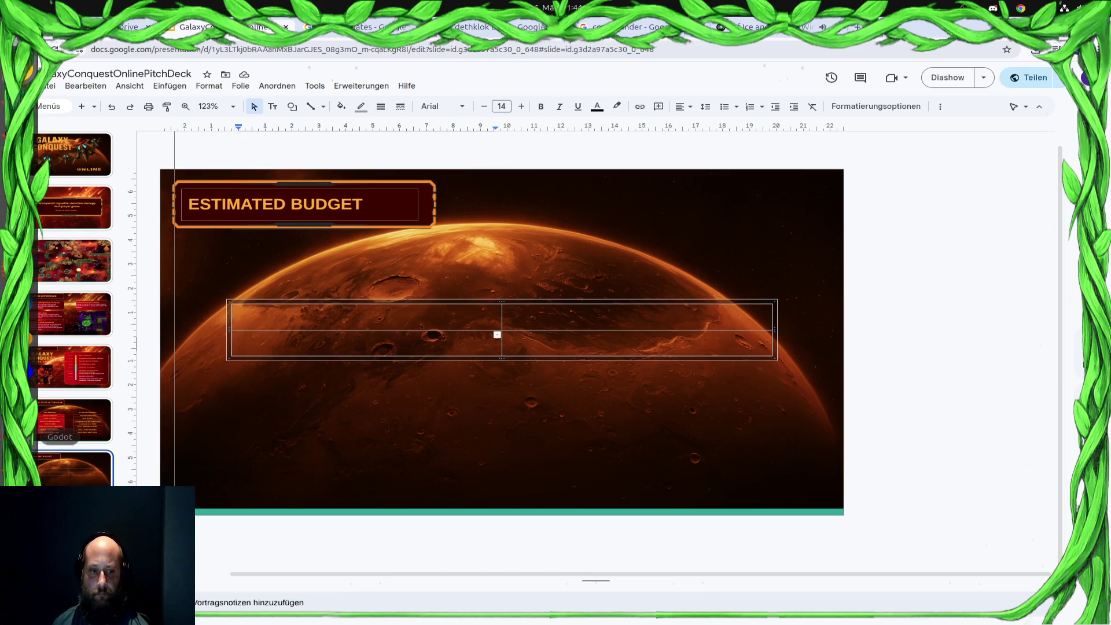
pyautogui.click(533, 302)
pyautogui.click(509, 307)
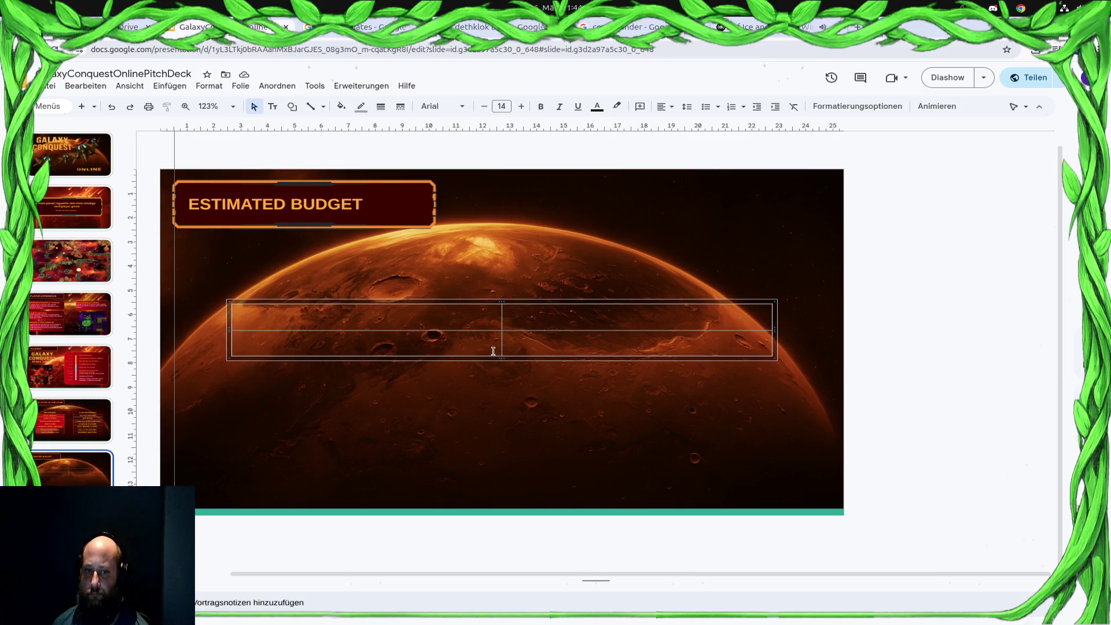
pyautogui.click(377, 322)
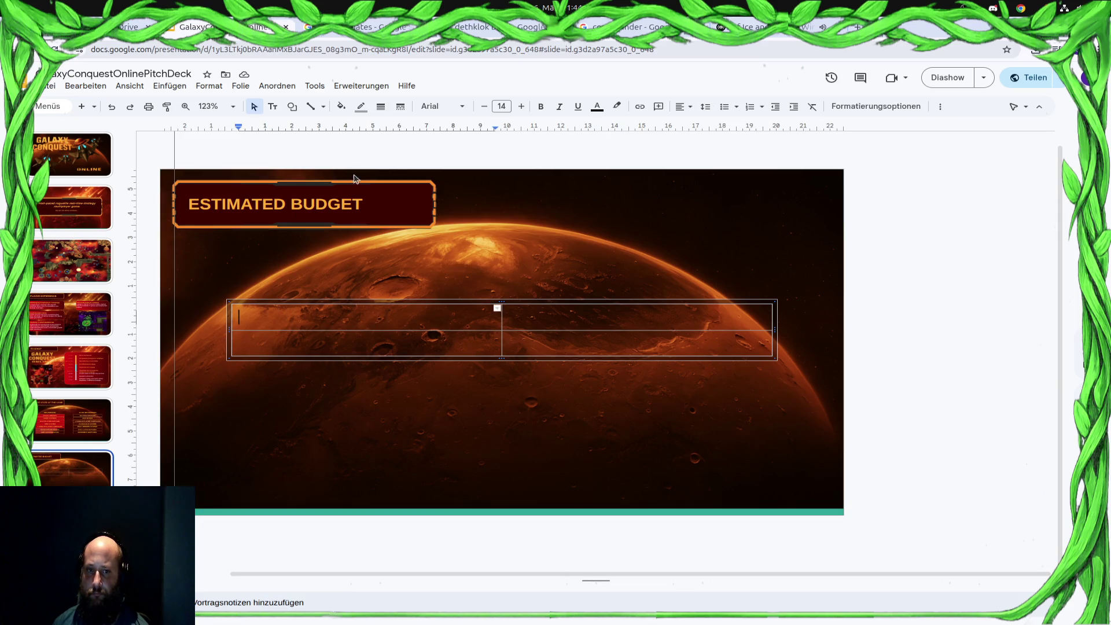
# Start extending the ESTIMATED BUDGET title with the word UNTIL
pyautogui.click(355, 204)
pyautogui.click(373, 206)
pyautogui.write('(€')
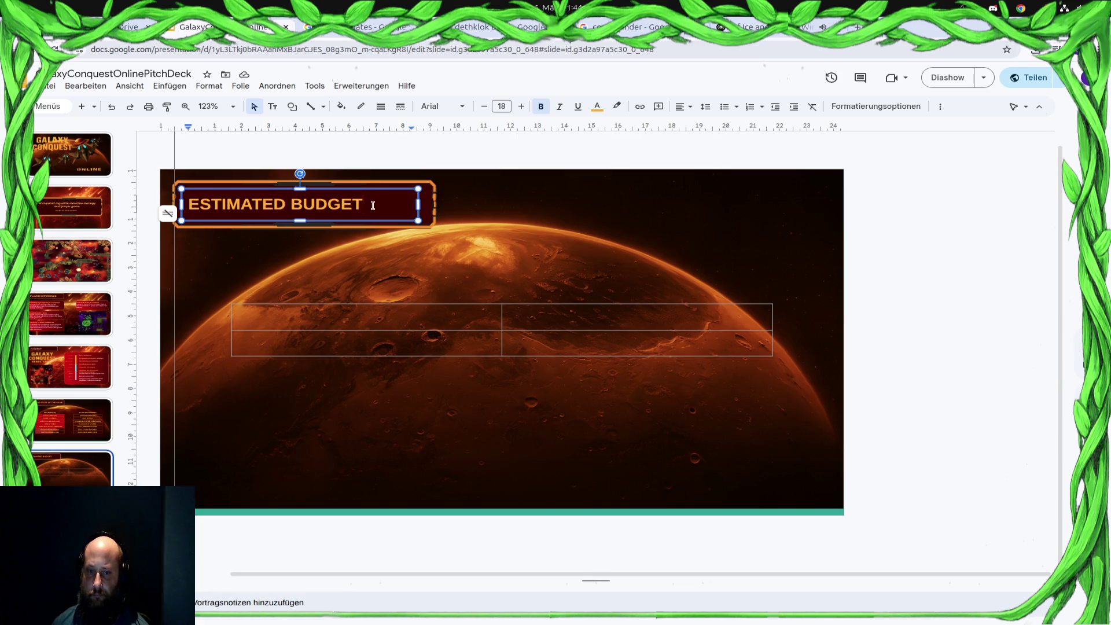
pyautogui.write('ntil')
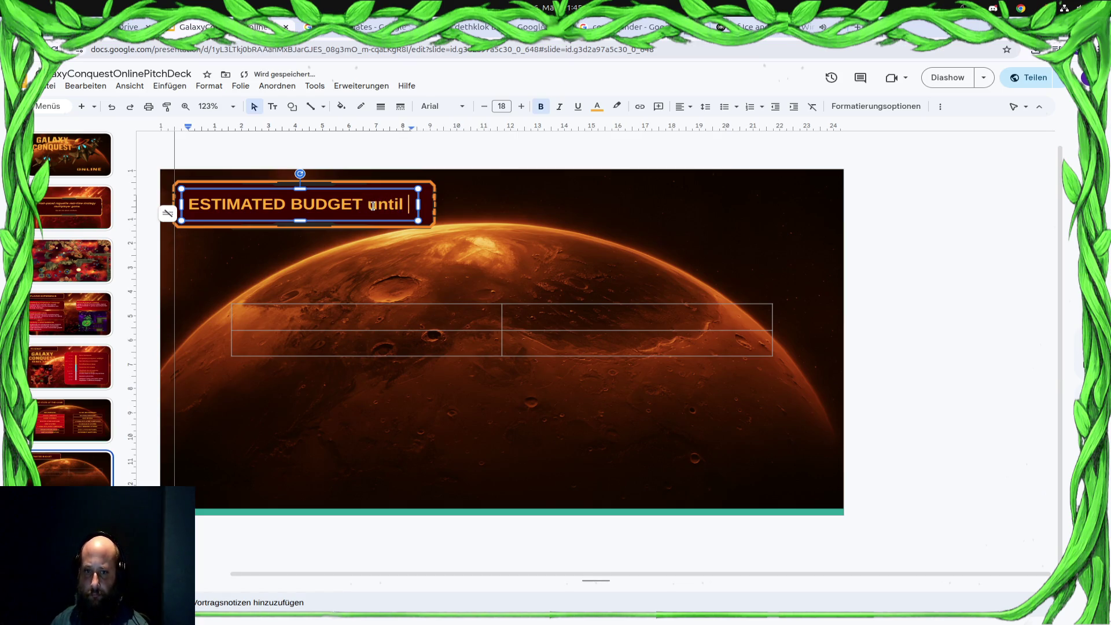
pyautogui.press('BackSpace')
pyautogui.press('BackSpace')
pyautogui.press('BackSpace')
pyautogui.write('UTIL Q')
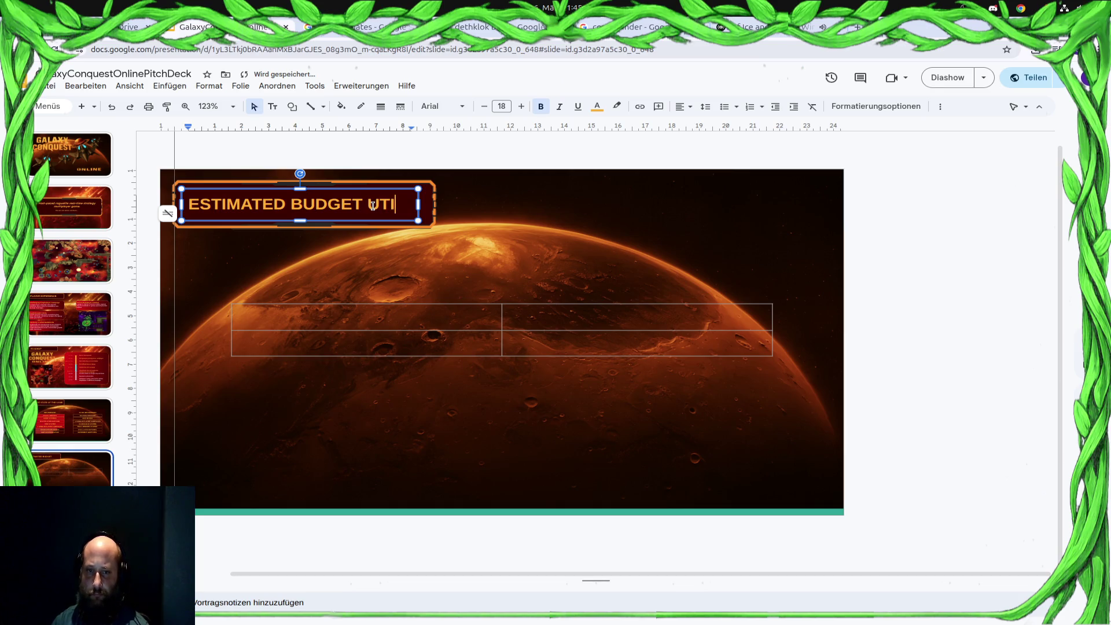
pyautogui.press('BackSpace')
pyautogui.press('BackSpace')
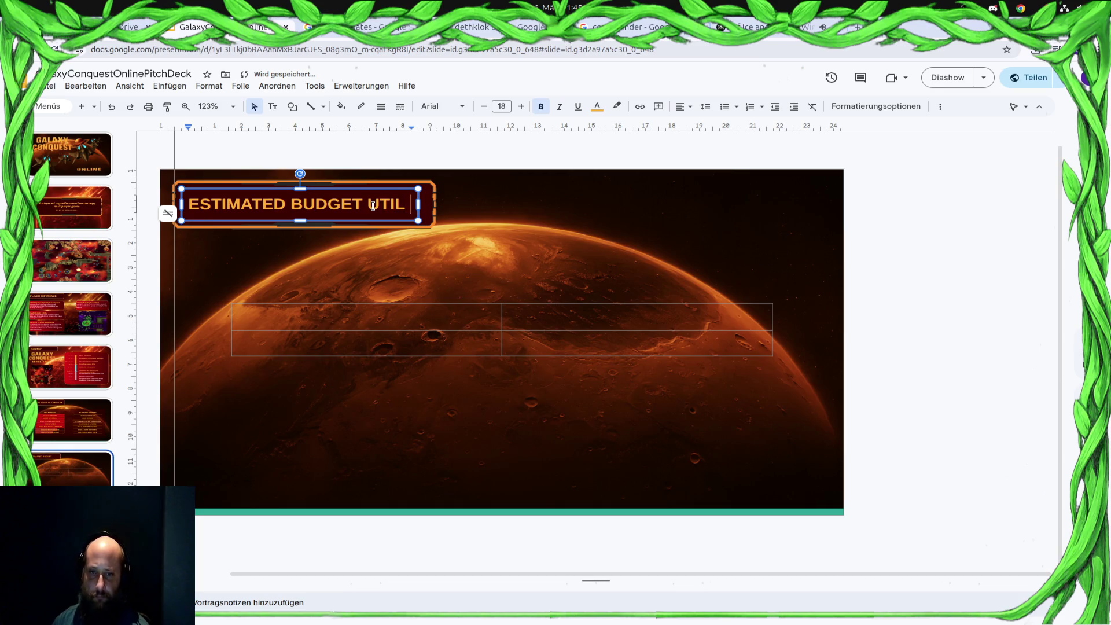
# Widen the title box and complete the title as ESTIMATED BUDGET UNTIL Q1 2027
pyautogui.click(432, 205)
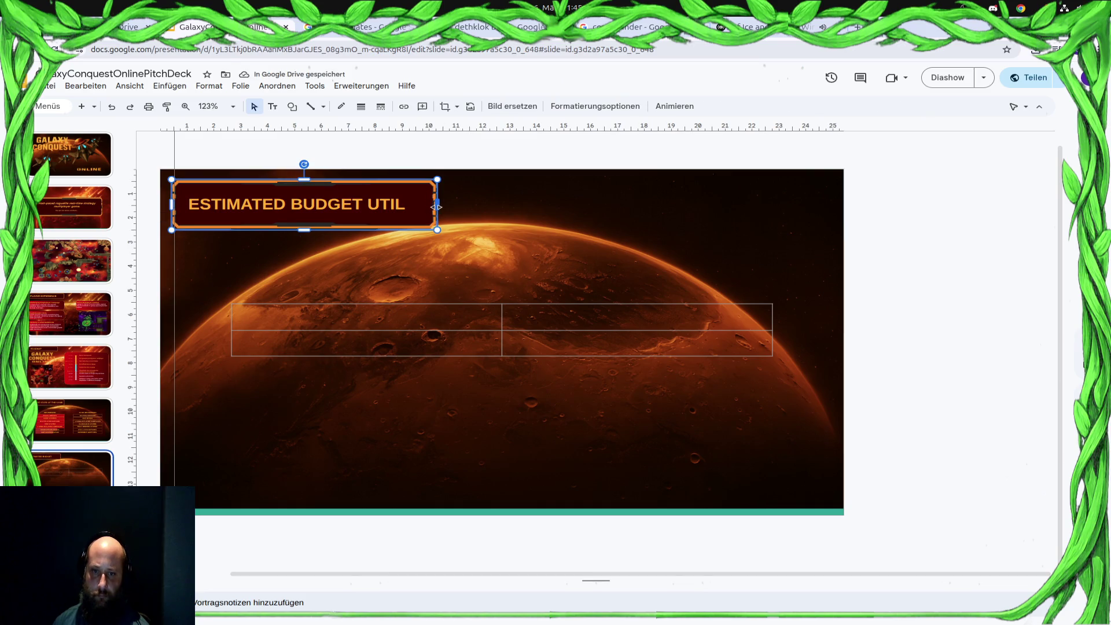
pyautogui.click(493, 204)
pyautogui.click(407, 204)
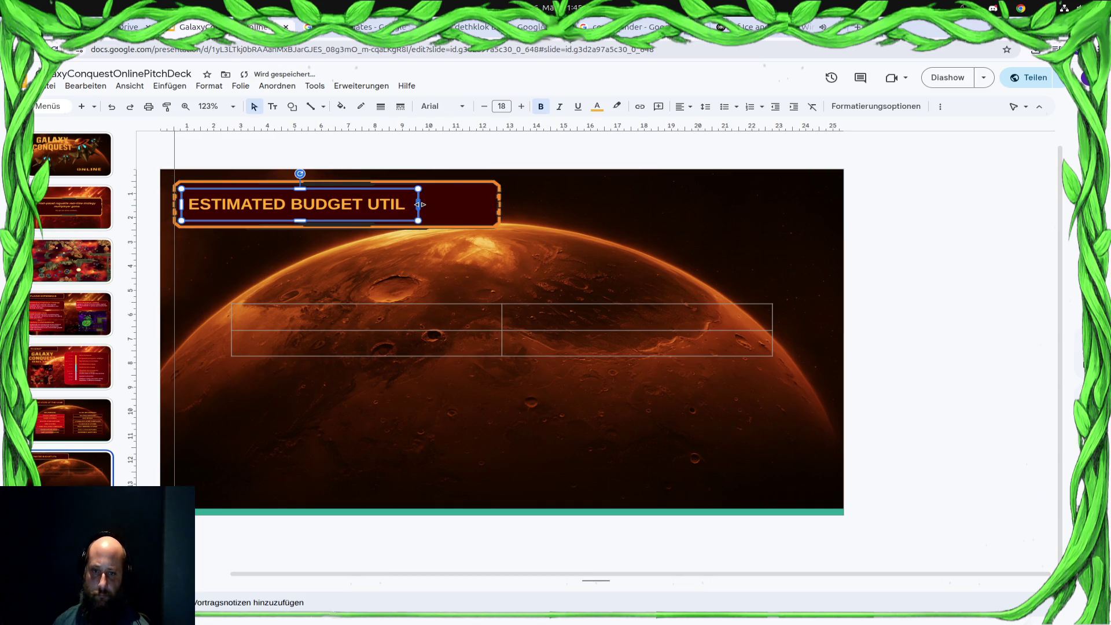
pyautogui.moveTo(419, 205); pyautogui.dragTo(477, 204)
pyautogui.click(410, 206)
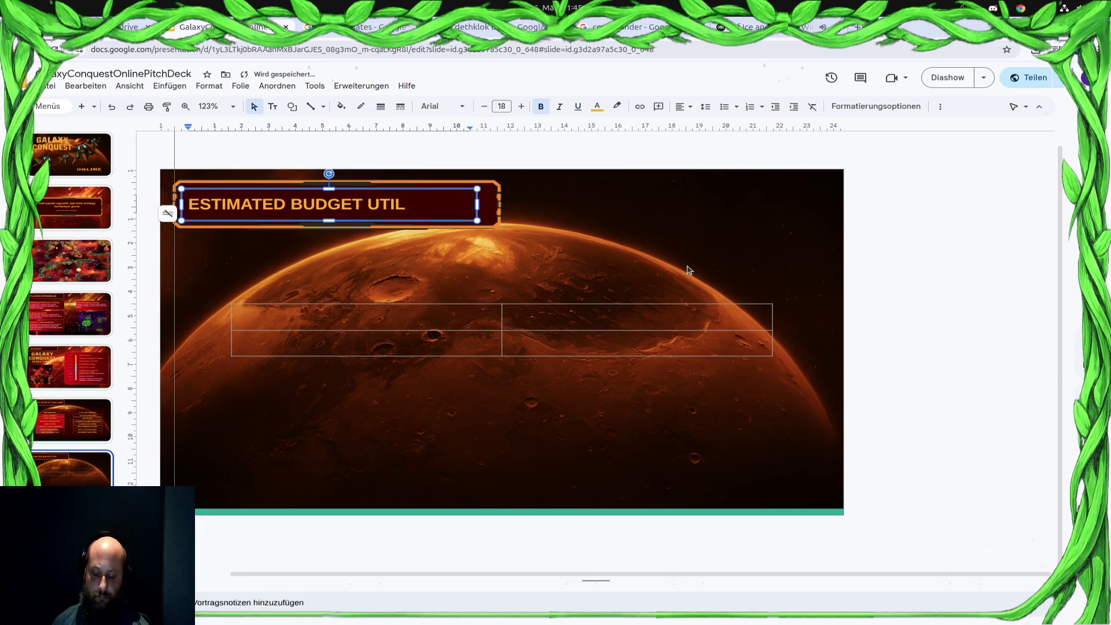
pyautogui.press('BackSpace')
pyautogui.press('BackSpace')
pyautogui.press('BackSpace')
pyautogui.write('N')
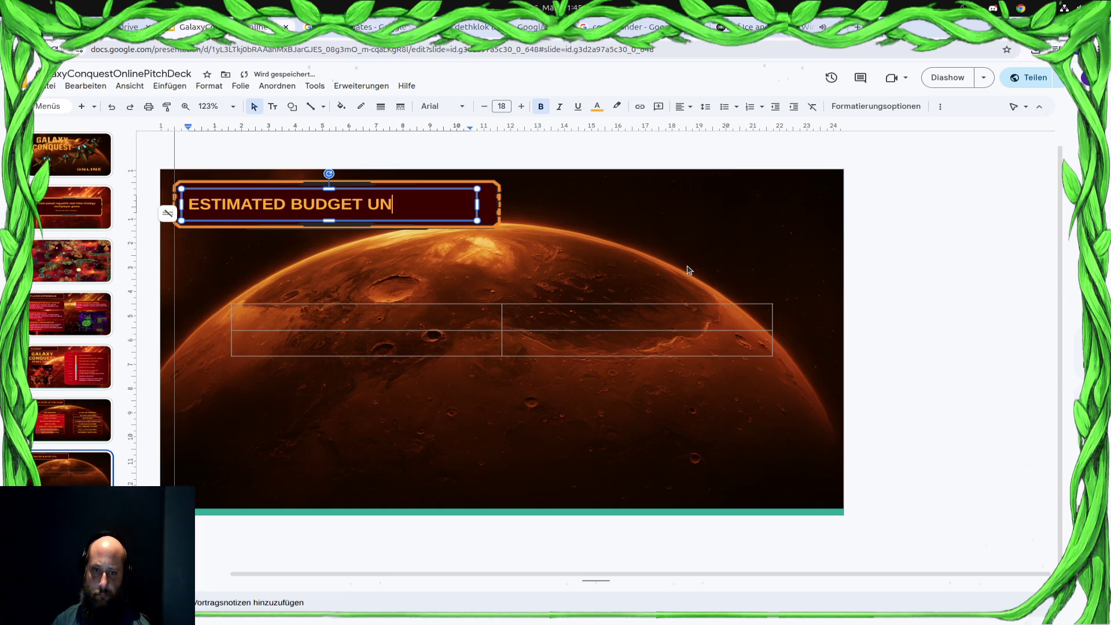
pyautogui.write('TIL Q1 2027')
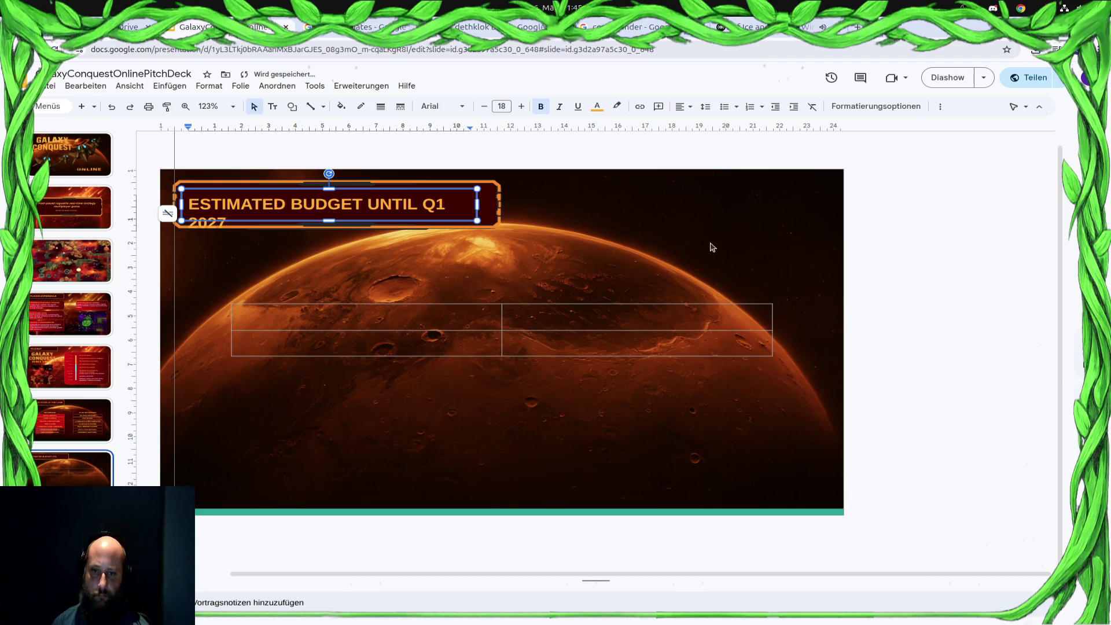
# Widen the orange frame and title box so the title fits on one line
pyautogui.click(488, 199)
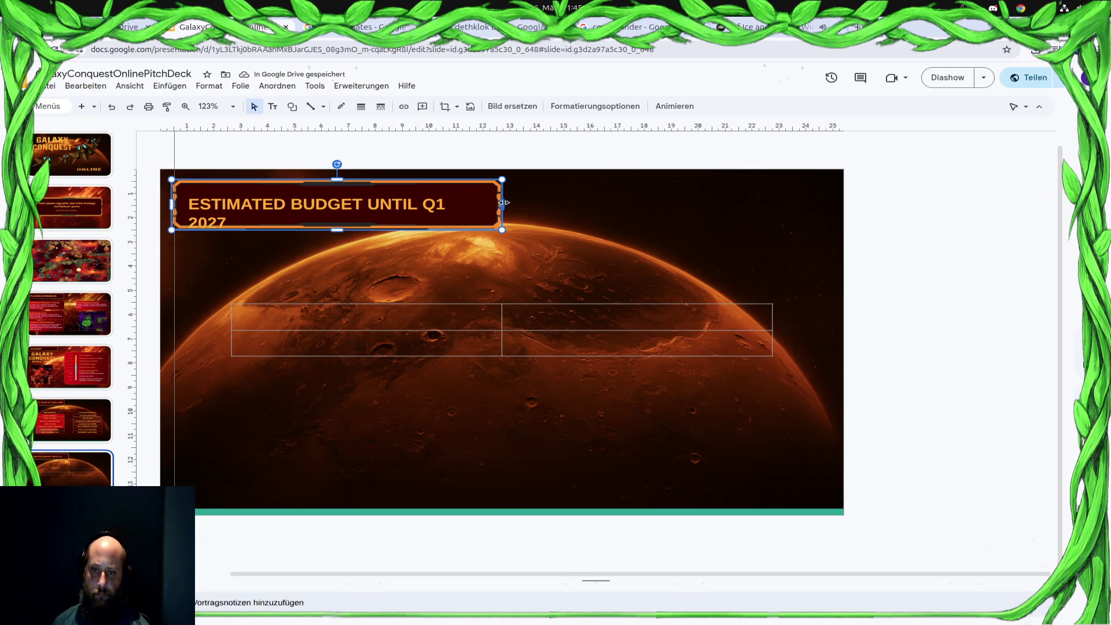
pyautogui.moveTo(504, 202); pyautogui.dragTo(554, 203)
pyautogui.click(430, 204)
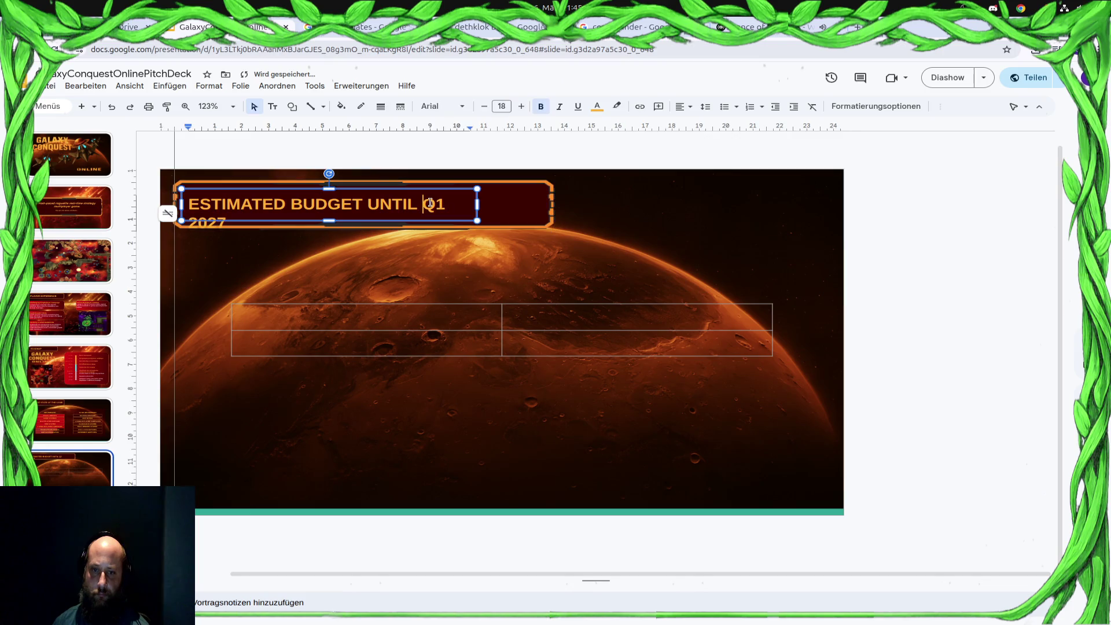
pyautogui.moveTo(477, 204); pyautogui.dragTo(526, 204)
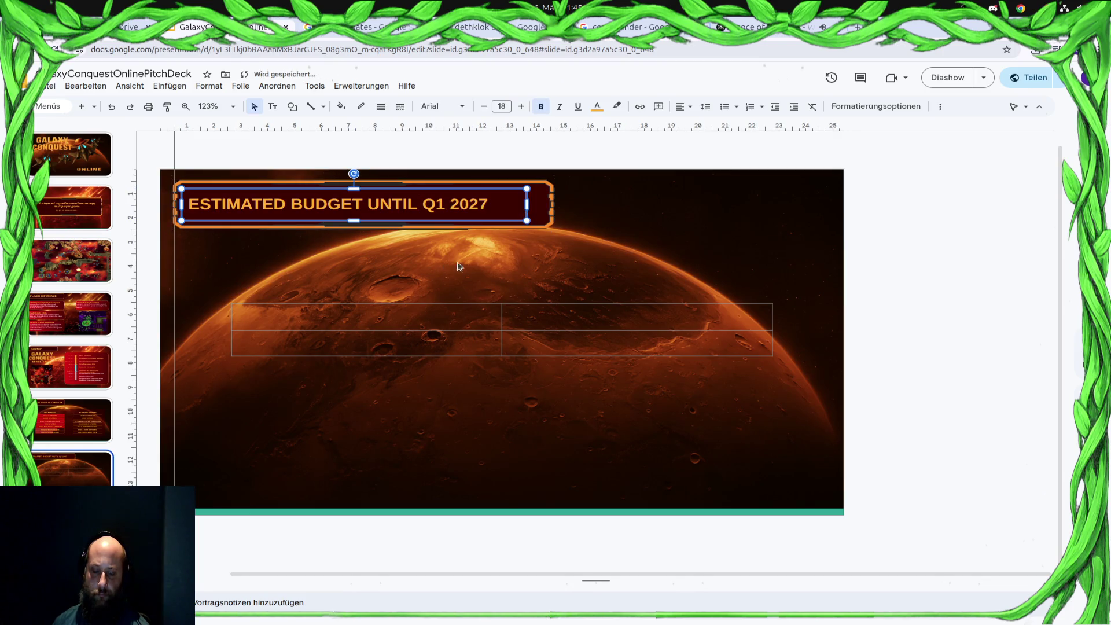
pyautogui.click(326, 319)
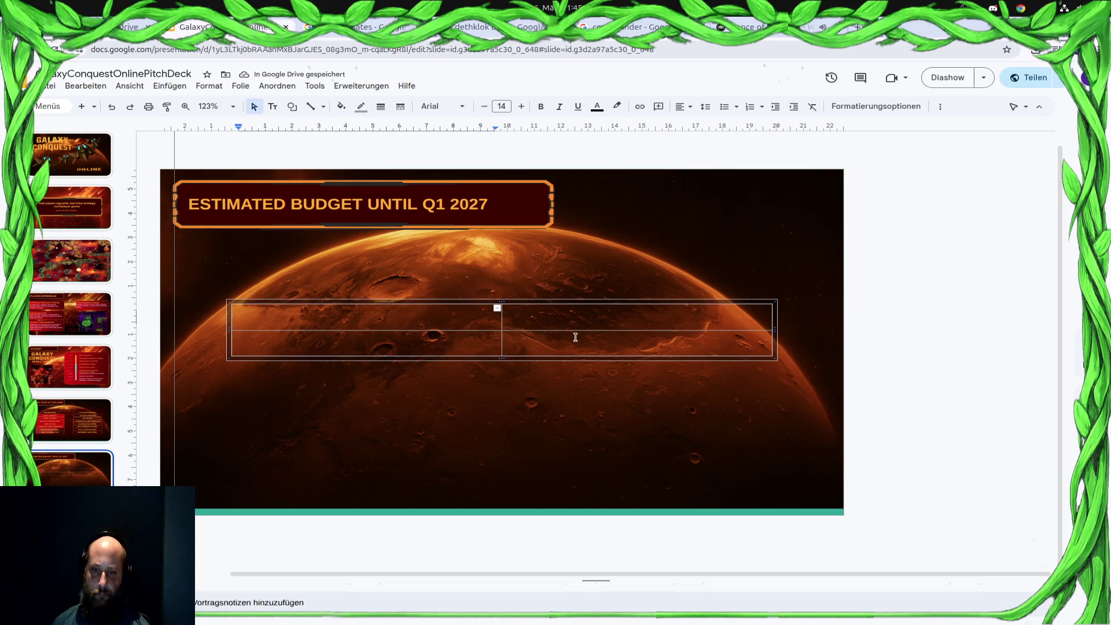
# Type Monthly Burn Rate into the table's first cell
pyautogui.click(570, 298)
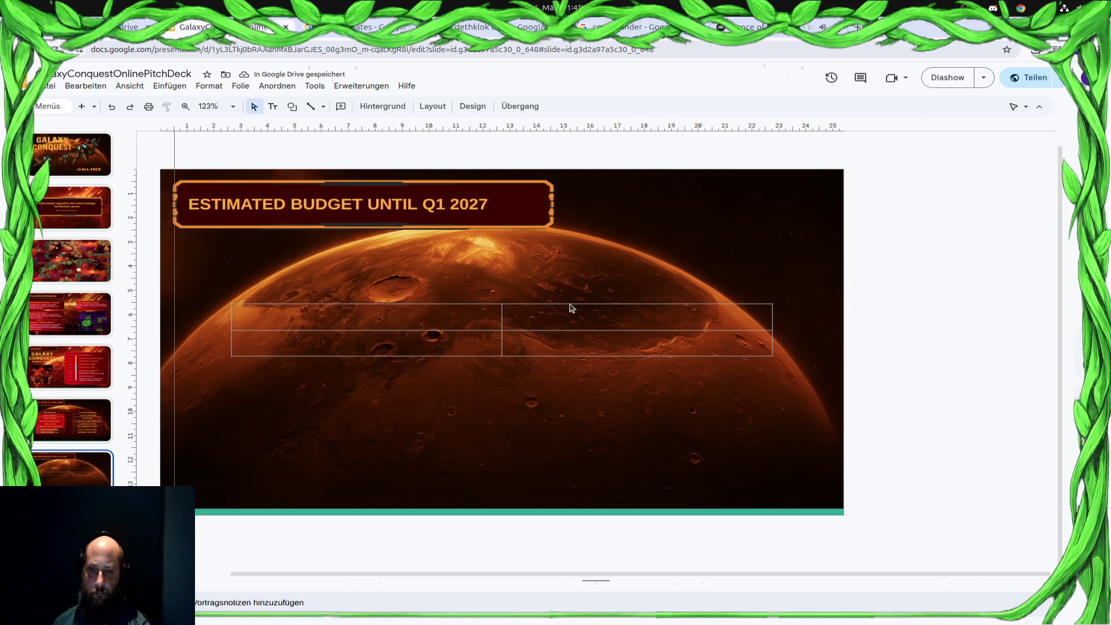
pyautogui.click(572, 313)
pyautogui.click(293, 322)
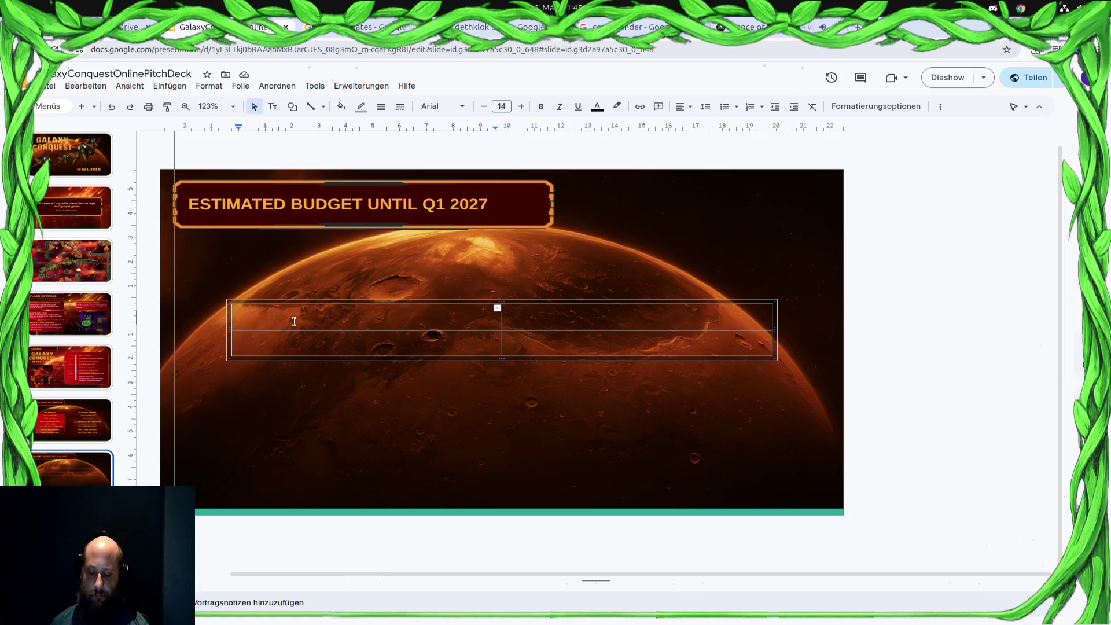
pyautogui.write('Monthly B')
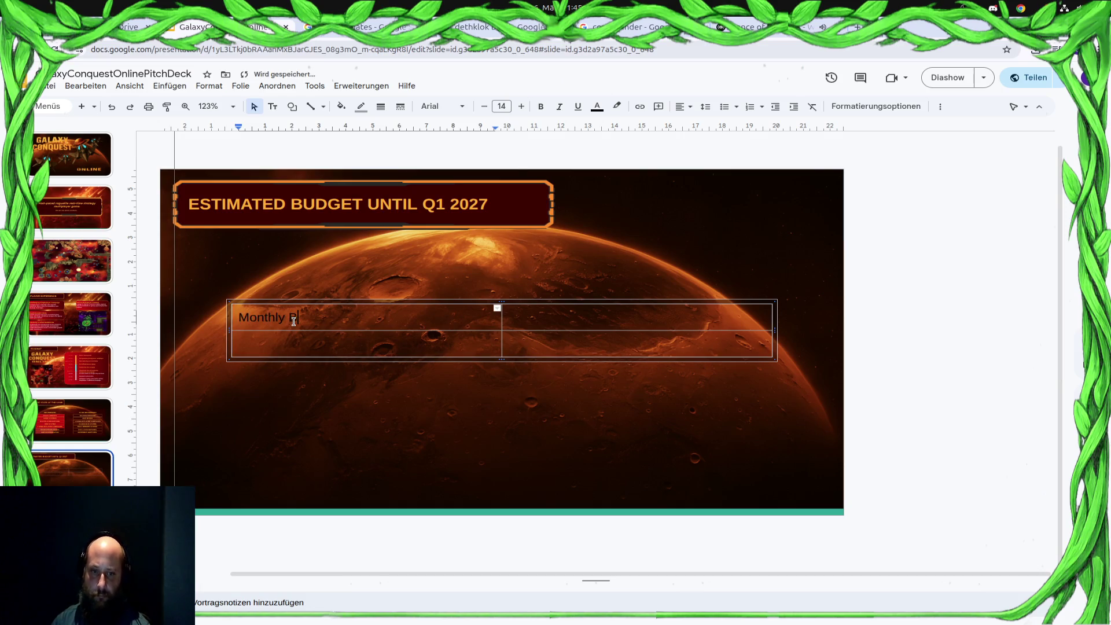
pyautogui.write('urn Rate')
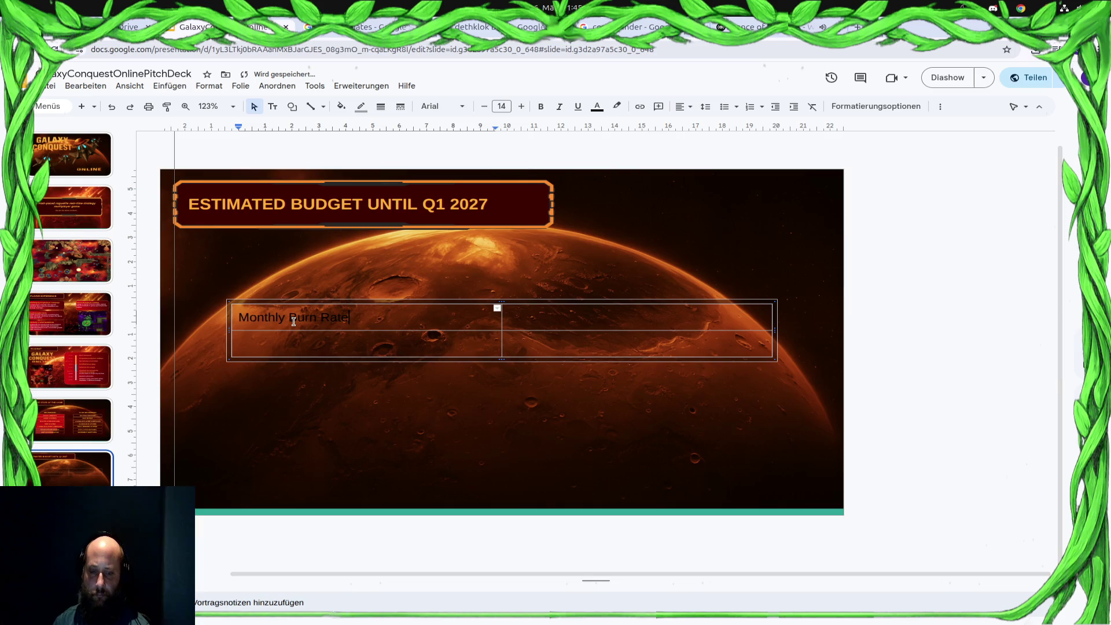
pyautogui.press('Tab')
pyautogui.write('6000')
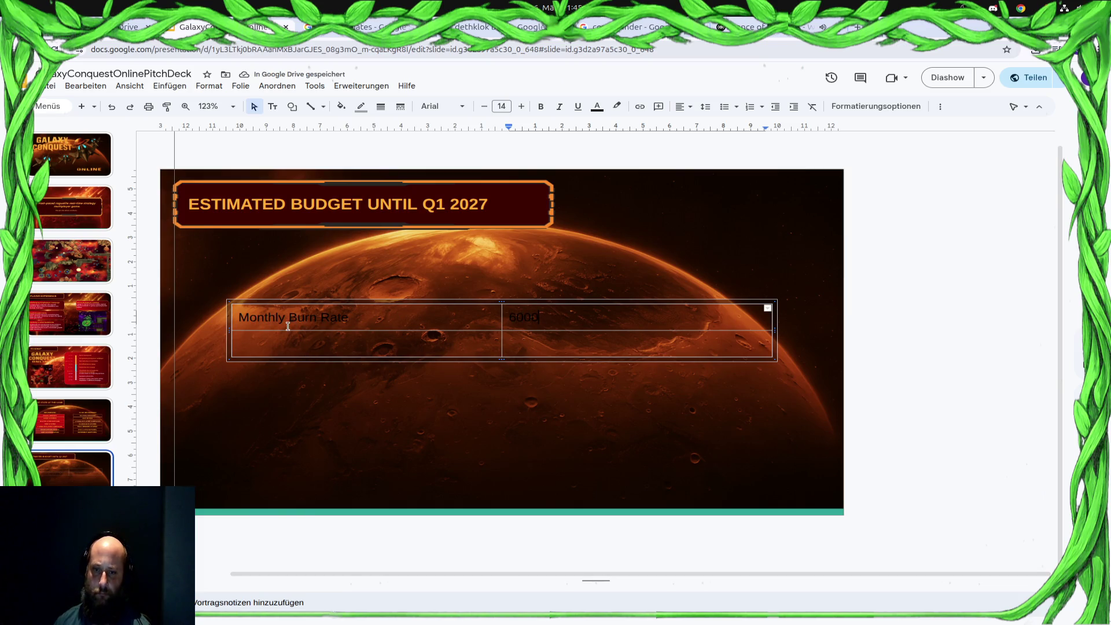
# Relabel the first cell Programming, clear the amount beside it, and search for calc
pyautogui.click(418, 326)
pyautogui.moveTo(404, 318); pyautogui.dragTo(237, 317)
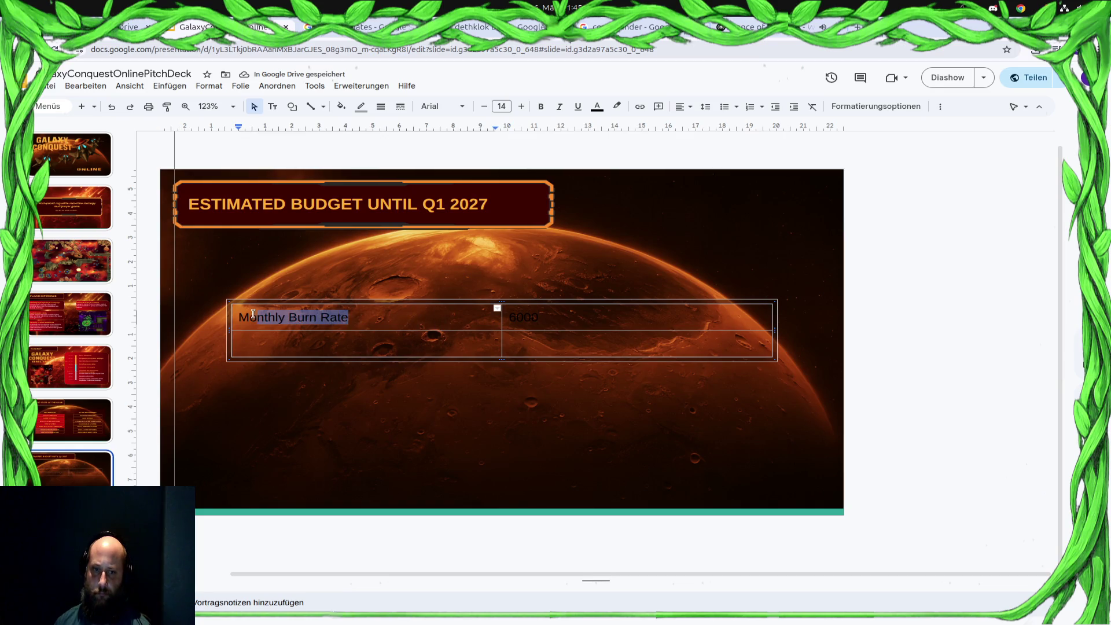
pyautogui.press('BackSpace')
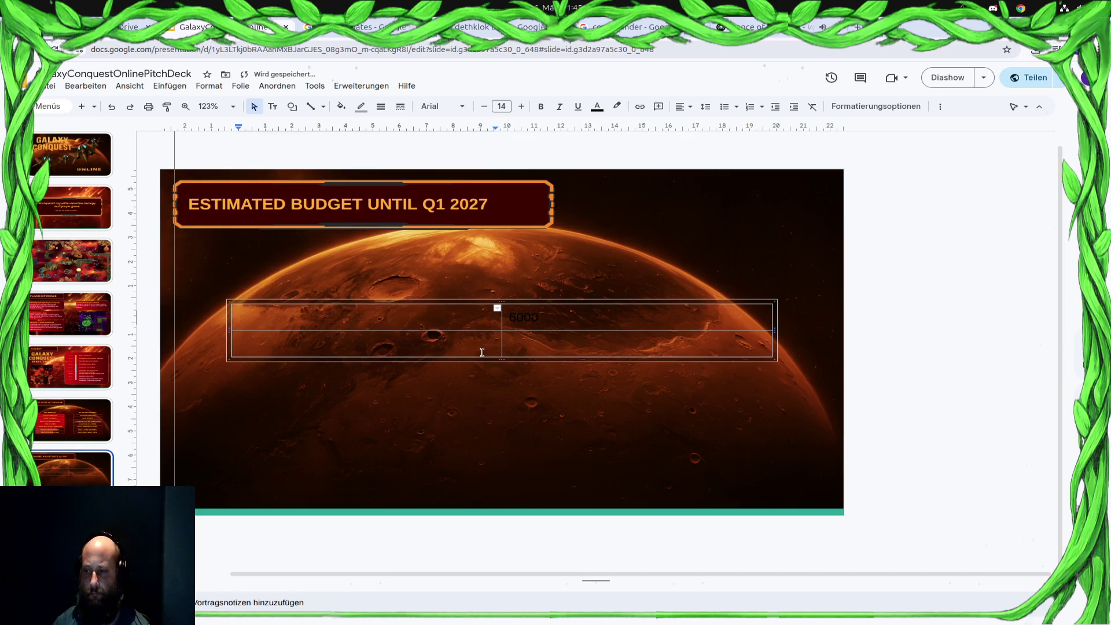
pyautogui.write('Programming')
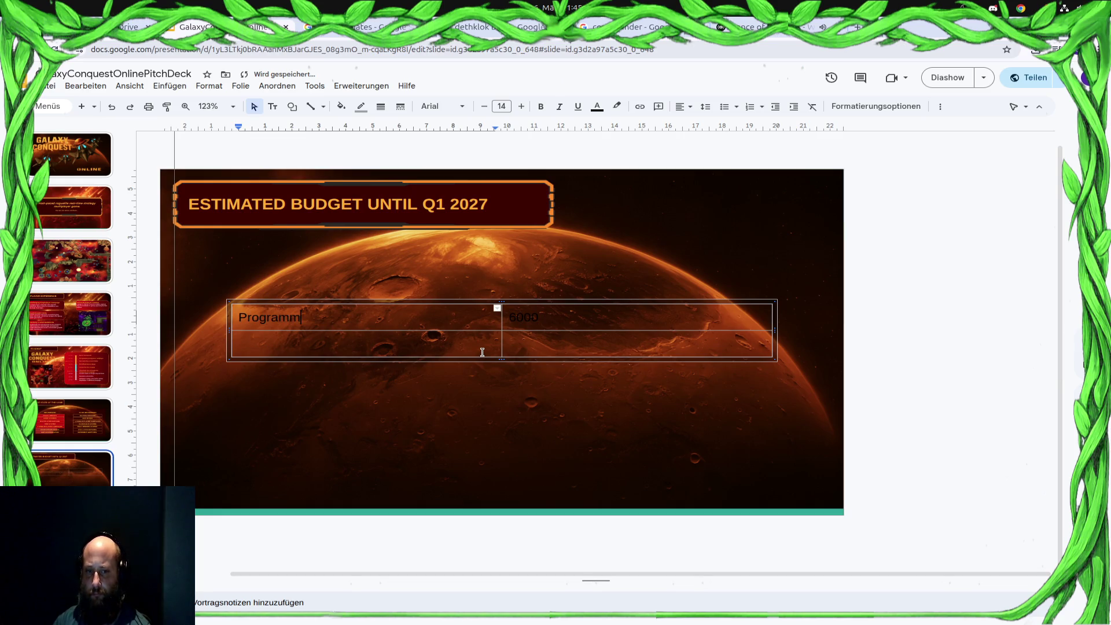
pyautogui.press('Tab')
pyautogui.press('BackSpace')
pyautogui.press('BackSpace')
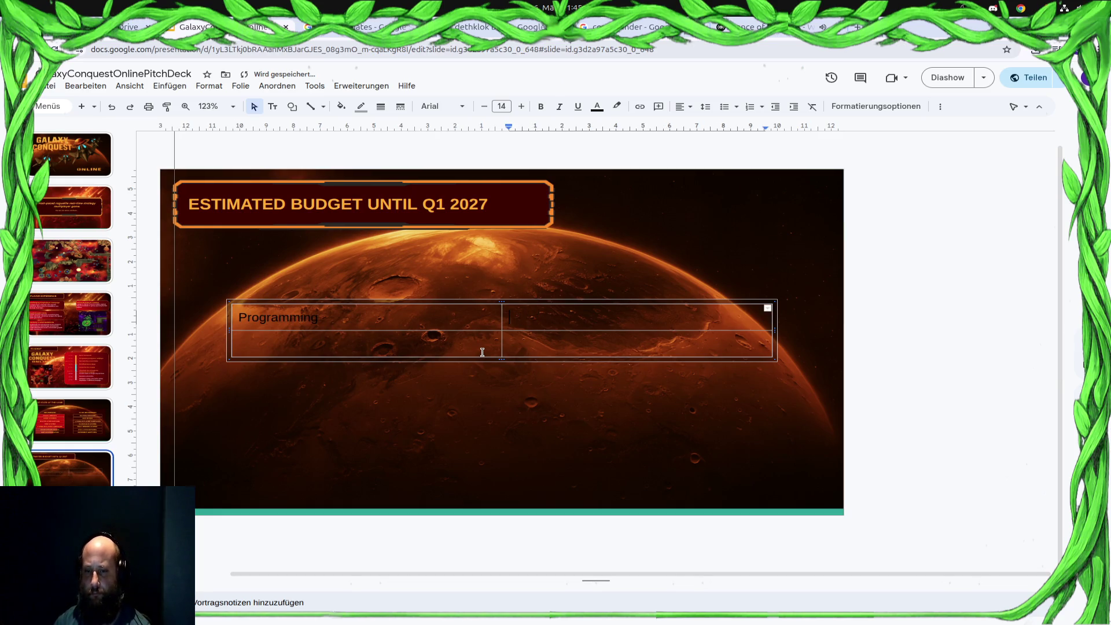
pyautogui.press('super')
pyautogui.write('calc')
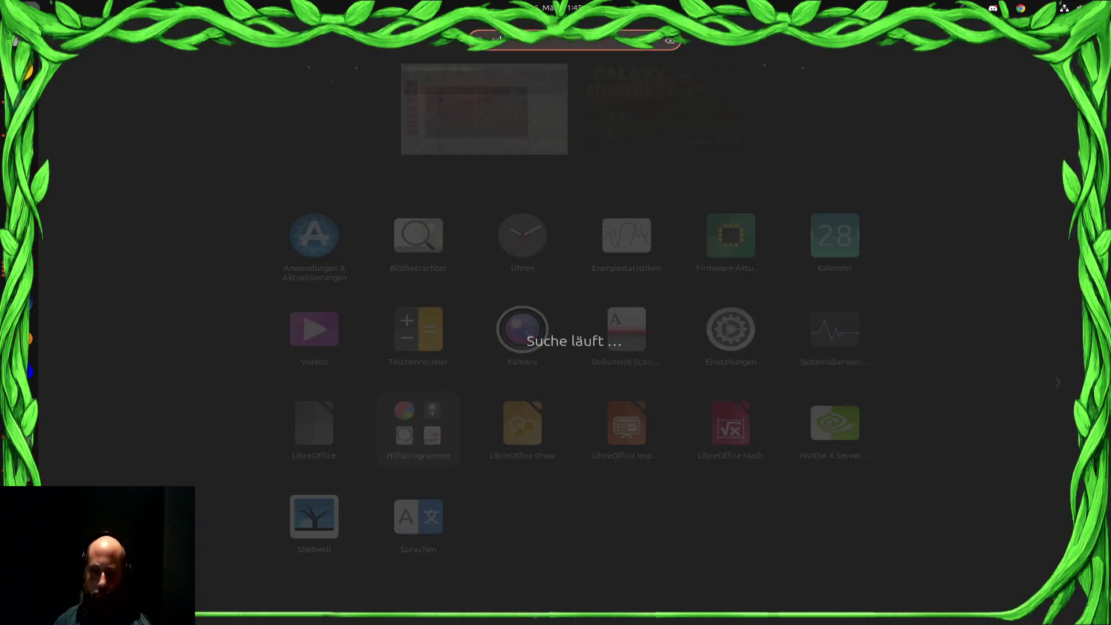
pyautogui.press('Escape')
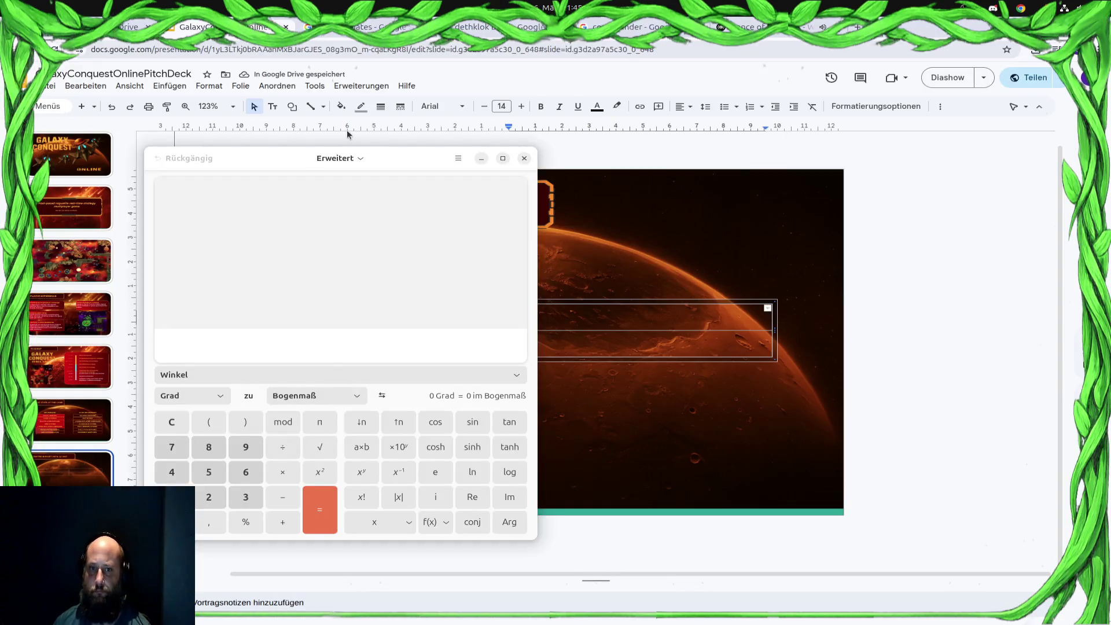
pyautogui.hotkey('alt', 'F4')
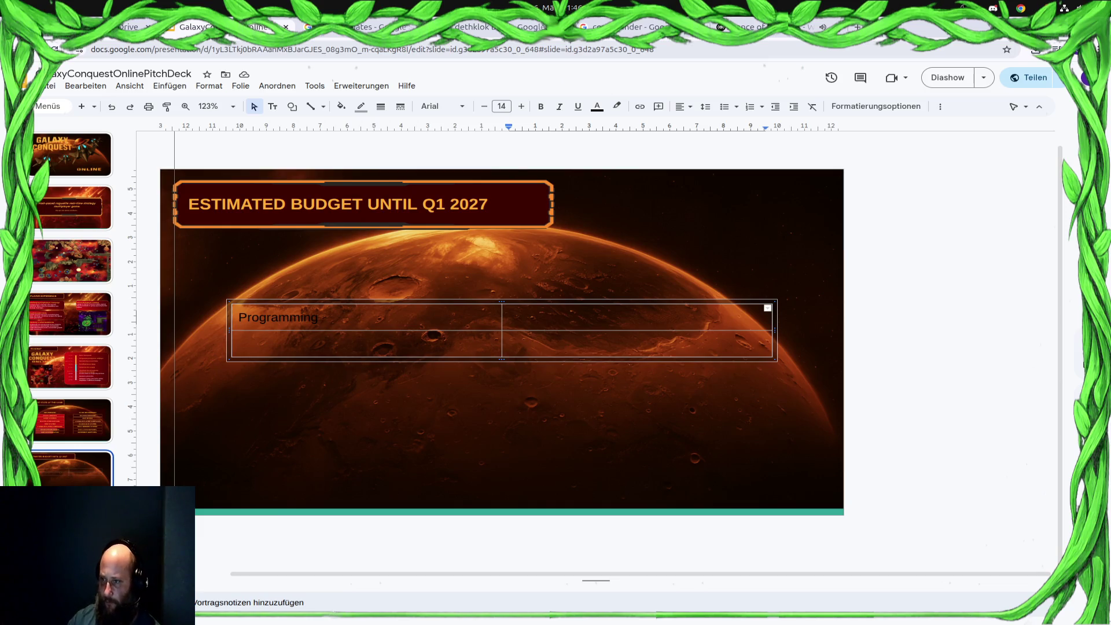
pyautogui.click(591, 313)
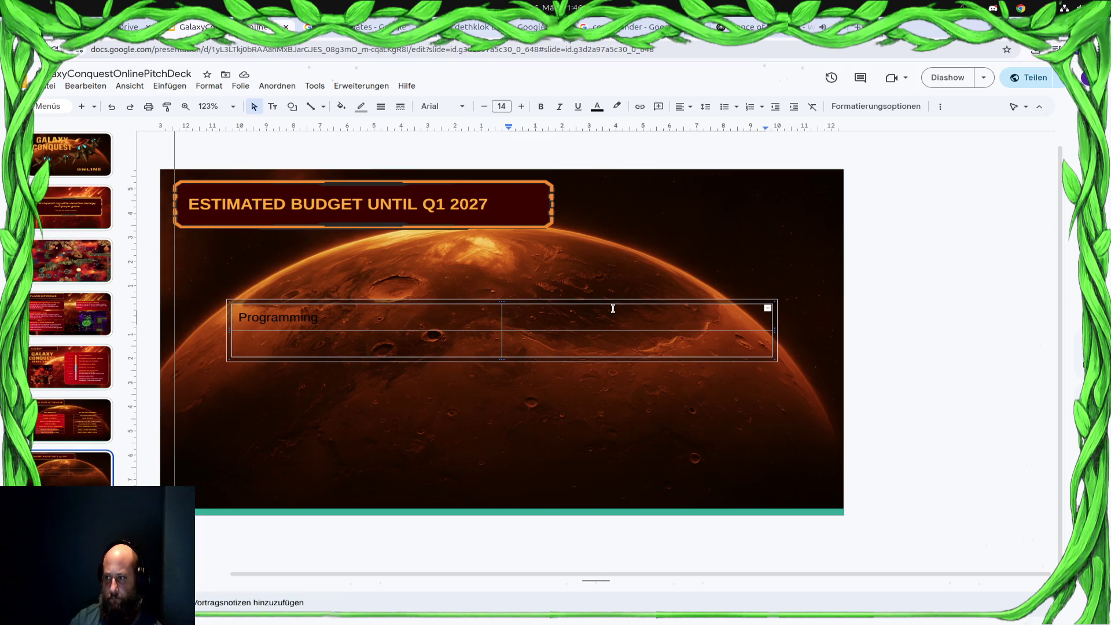
# Enter 60'500 in orange text beside Programming
pyautogui.write('660')
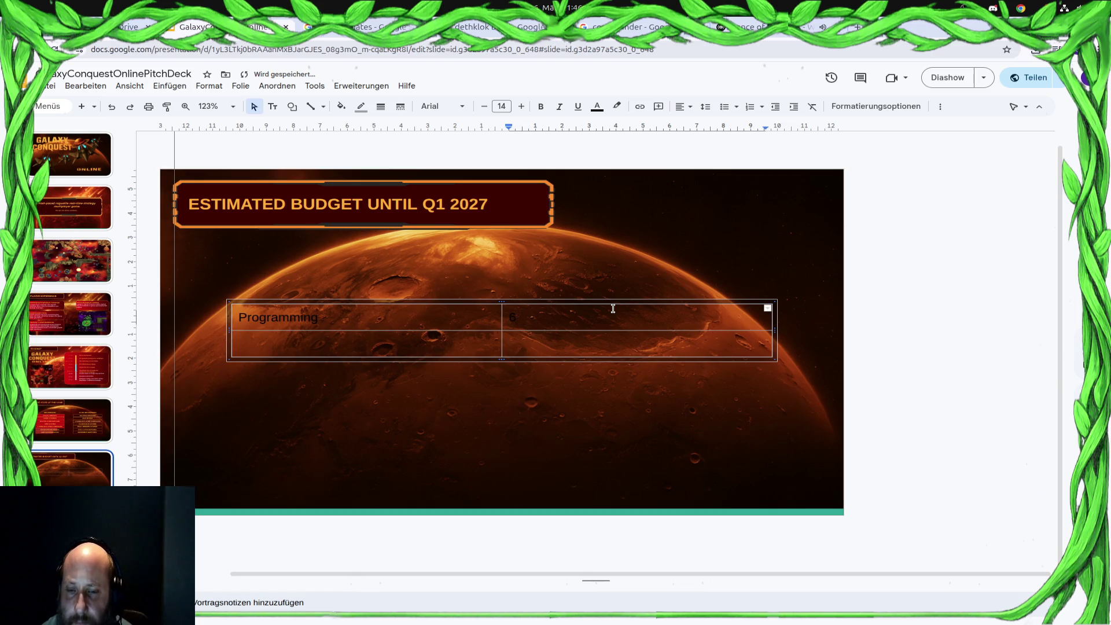
pyautogui.press('BackSpace')
pyautogui.click(598, 108)
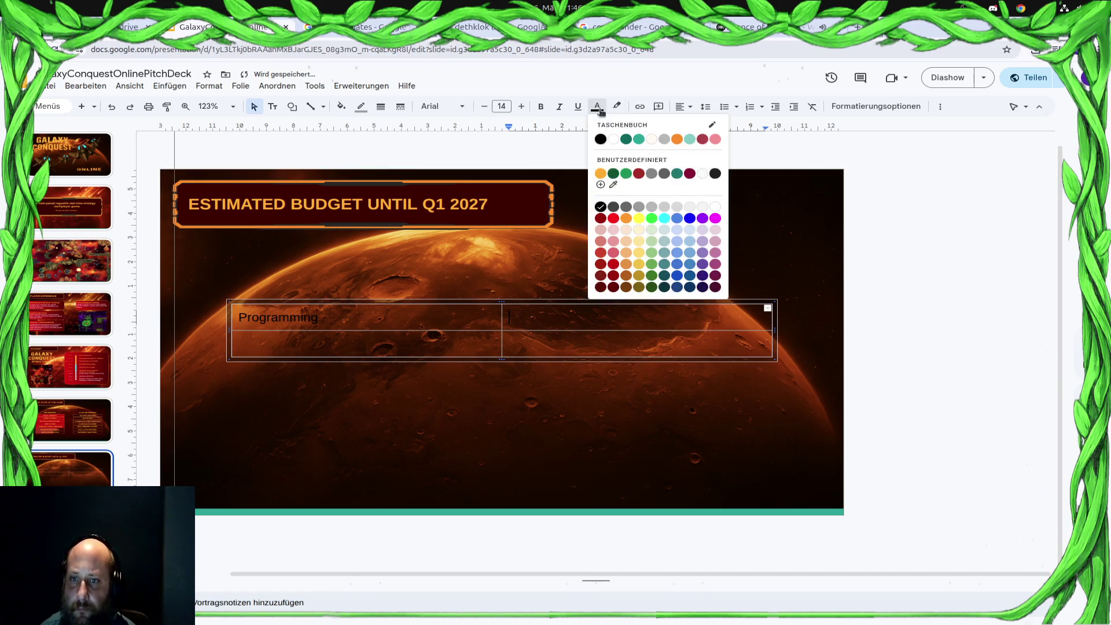
pyautogui.click(601, 173)
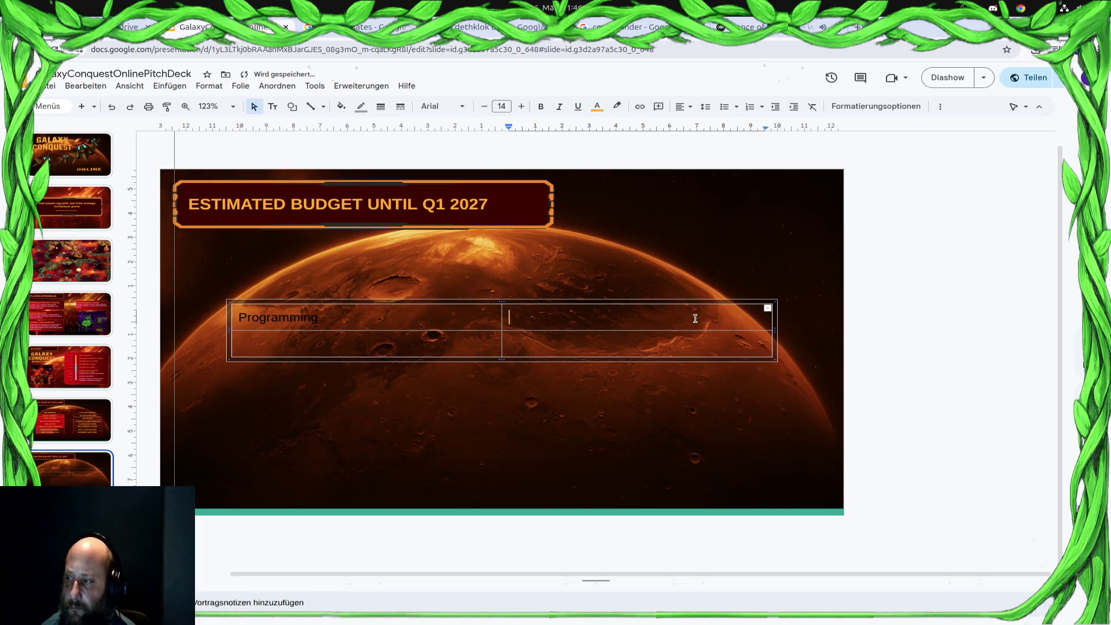
pyautogui.write('60500')
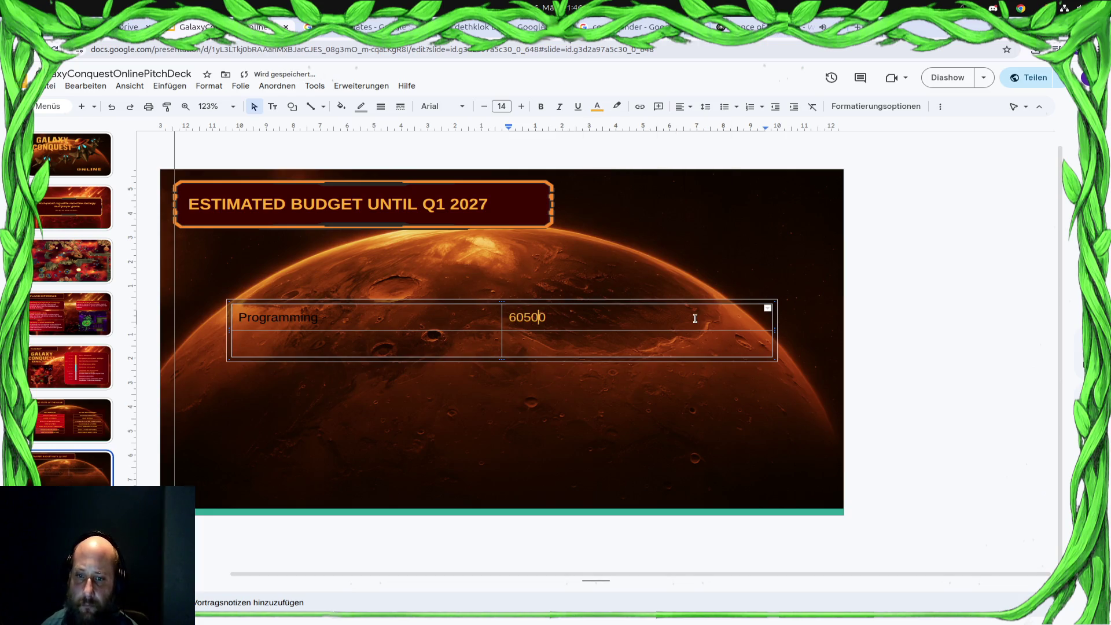
pyautogui.press('Left')
pyautogui.press('Left')
pyautogui.press('Left')
pyautogui.write("'")
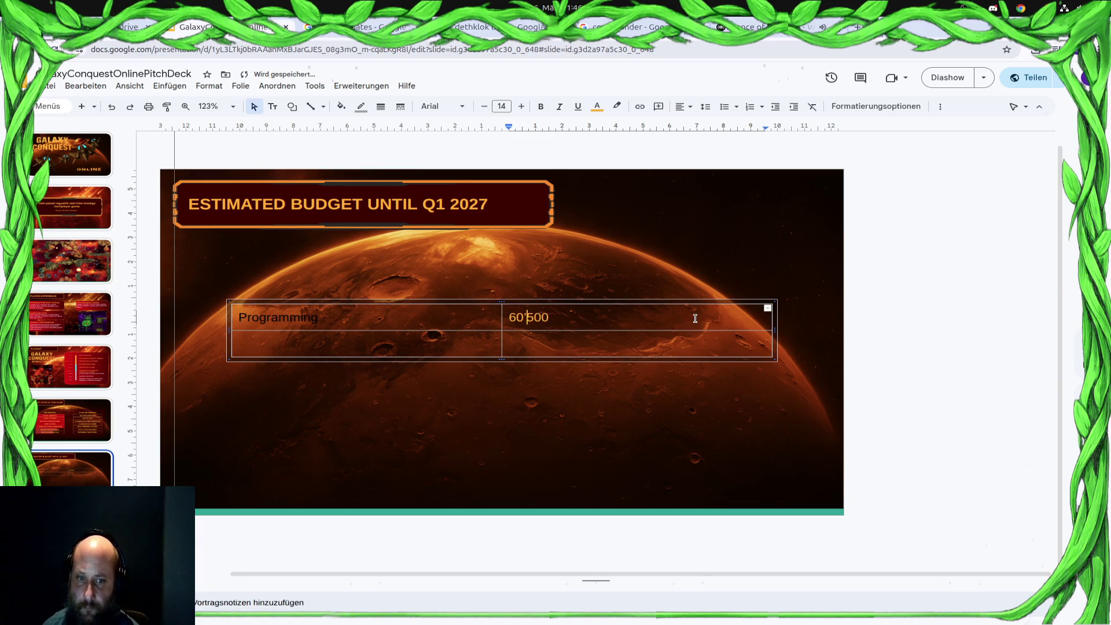
# Colour Programming and the empty cell below it orange
pyautogui.doubleClick(251, 316)
pyautogui.click(596, 106)
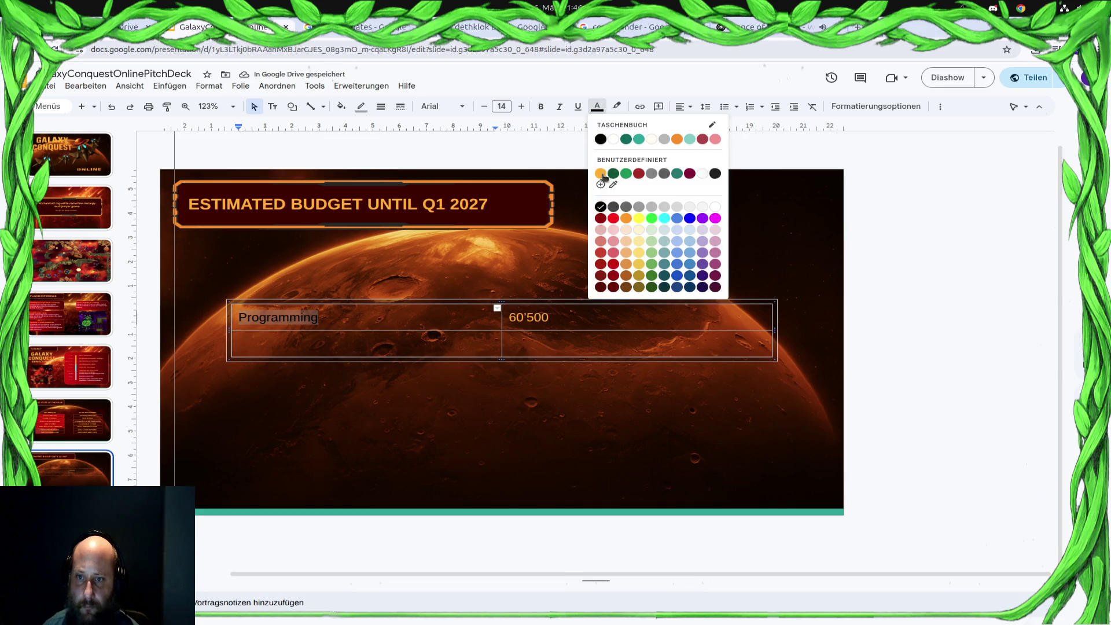
pyautogui.click(608, 183)
pyautogui.click(339, 356)
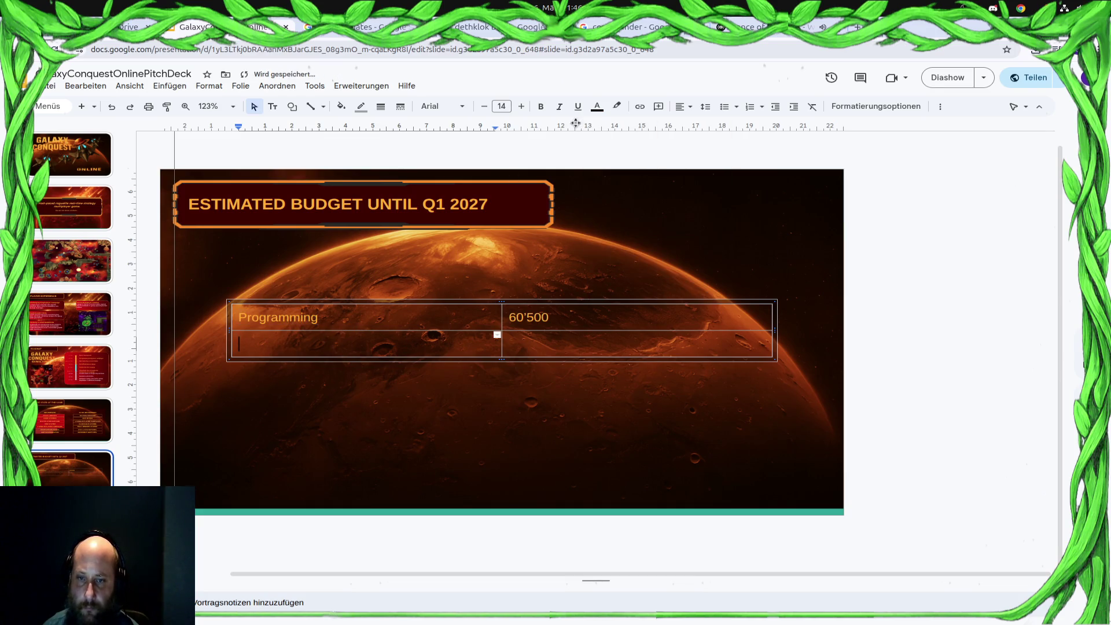
pyautogui.click(597, 106)
pyautogui.click(602, 173)
pyautogui.press('super')
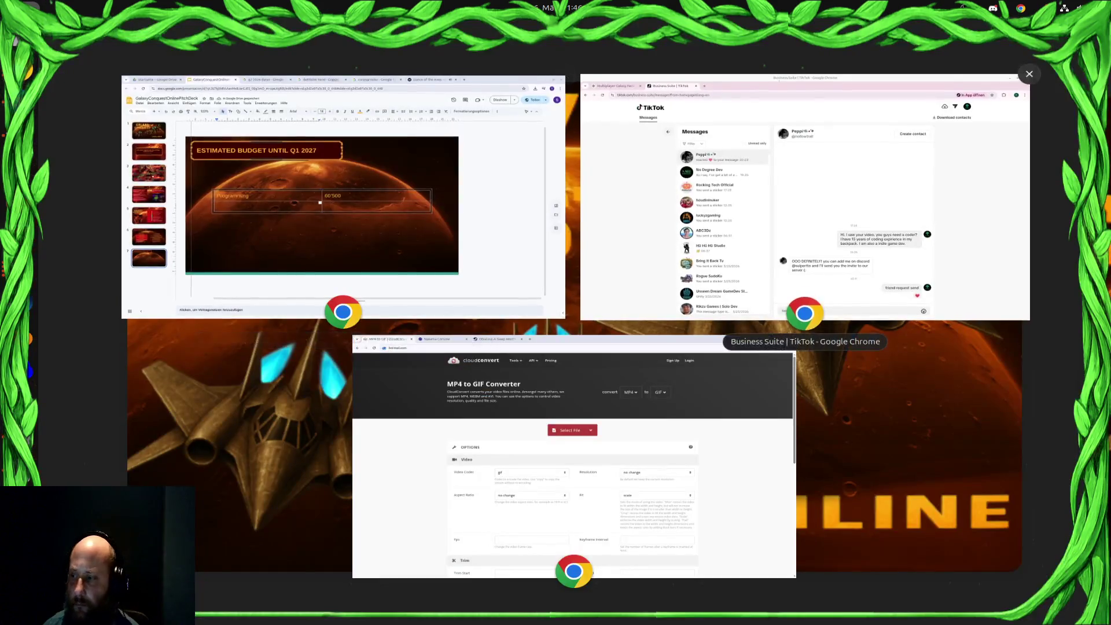
# Add the ART label and retype Programming in capitals as PROGRAMMING
pyautogui.press('super')
pyautogui.write('A')
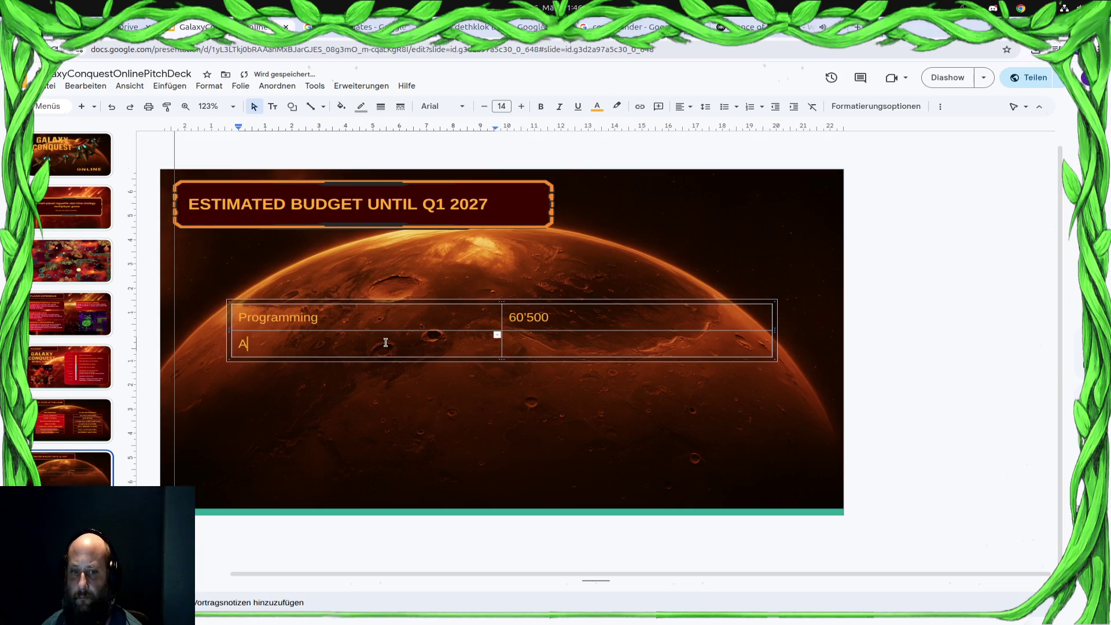
pyautogui.write('RT')
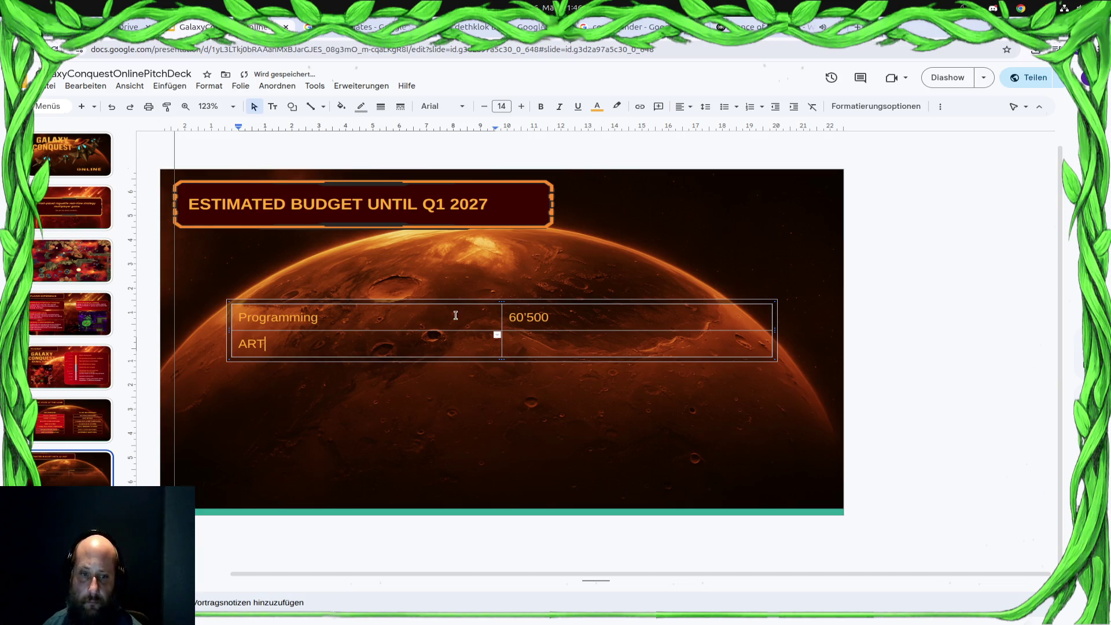
pyautogui.moveTo(319, 316); pyautogui.dragTo(233, 313)
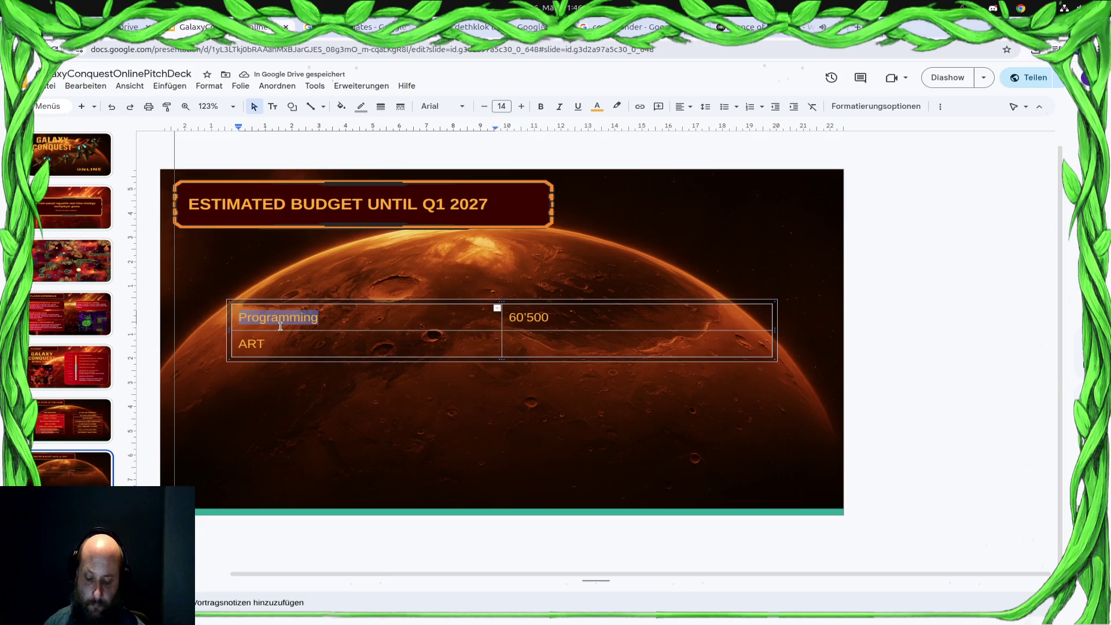
pyautogui.write('PROGRA')
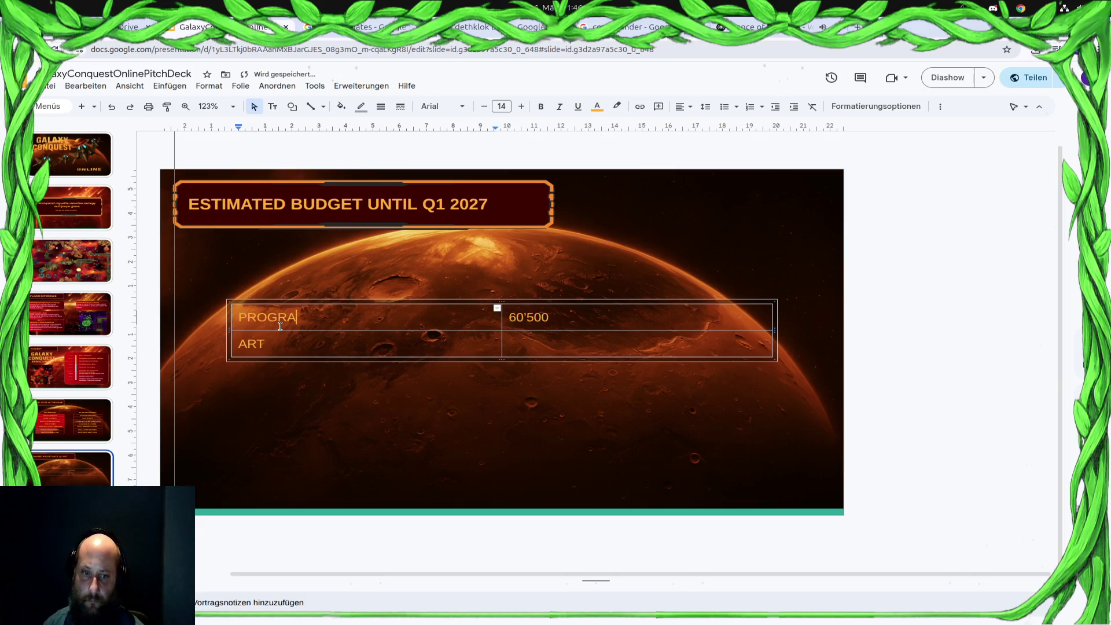
pyautogui.write('MMING')
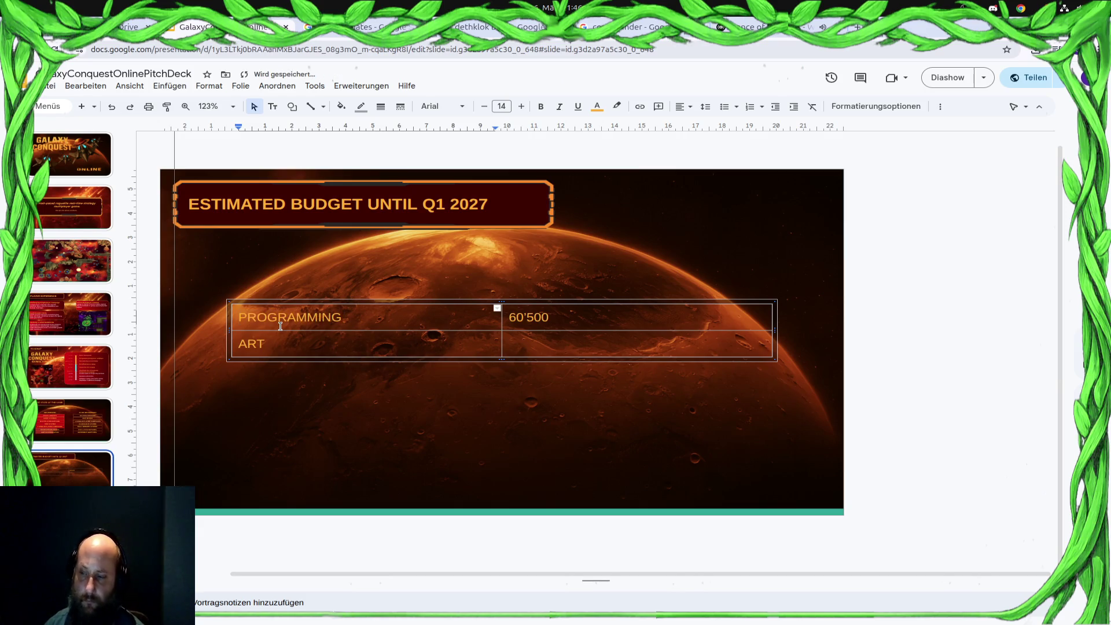
pyautogui.press('Down')
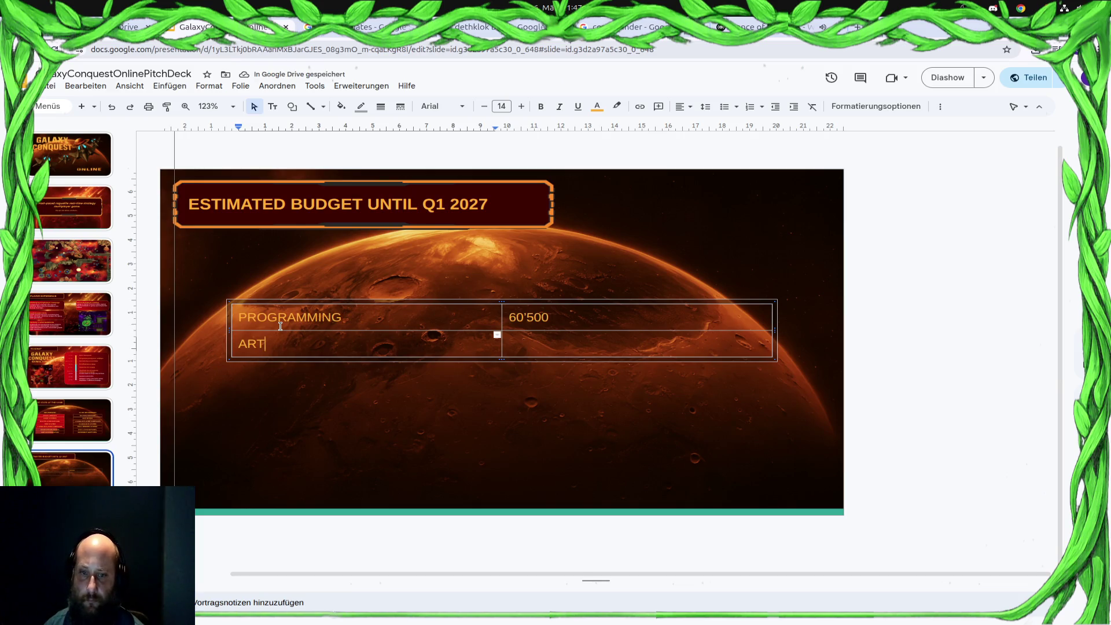
pyautogui.press('Tab')
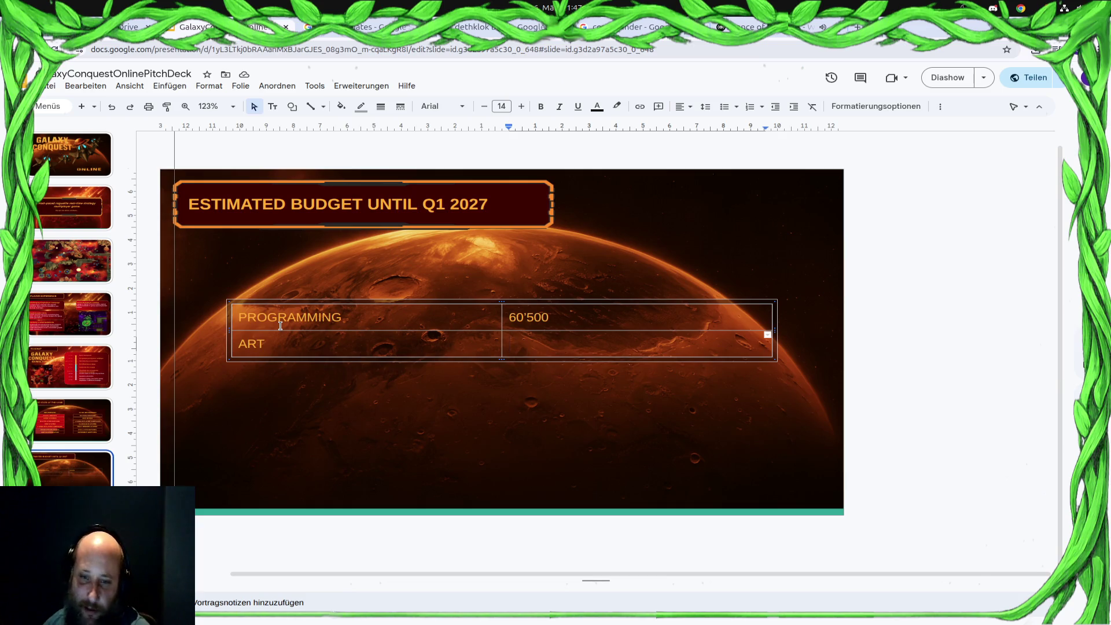
# Set orange text and change the PROGRAMMING amount to 50'000
pyautogui.write('1')
pyautogui.press('BackSpace')
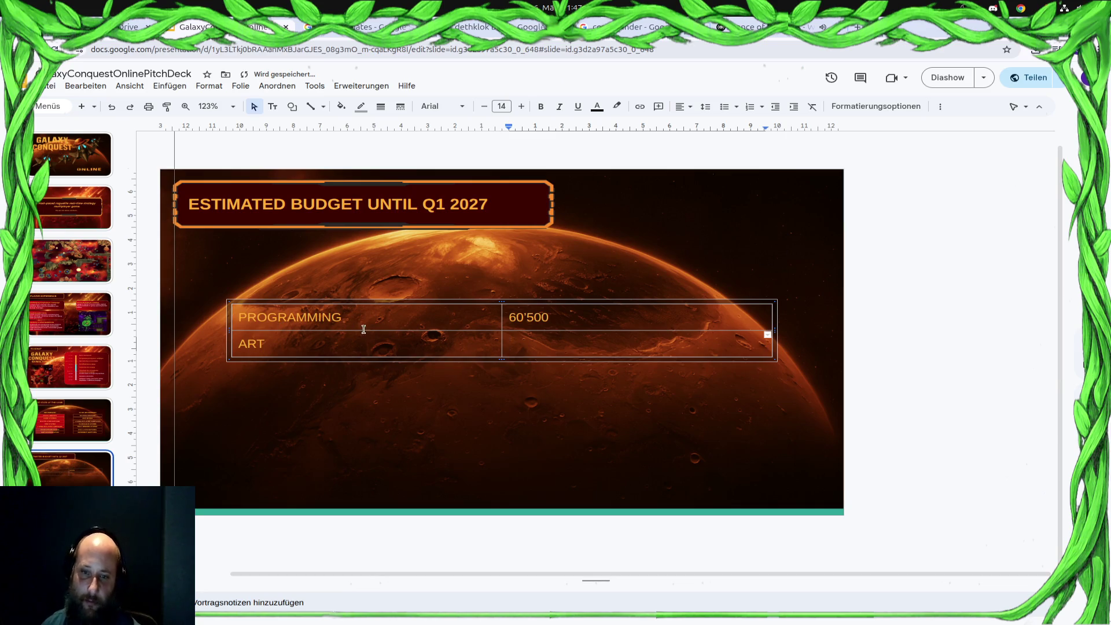
pyautogui.click(595, 107)
pyautogui.click(601, 173)
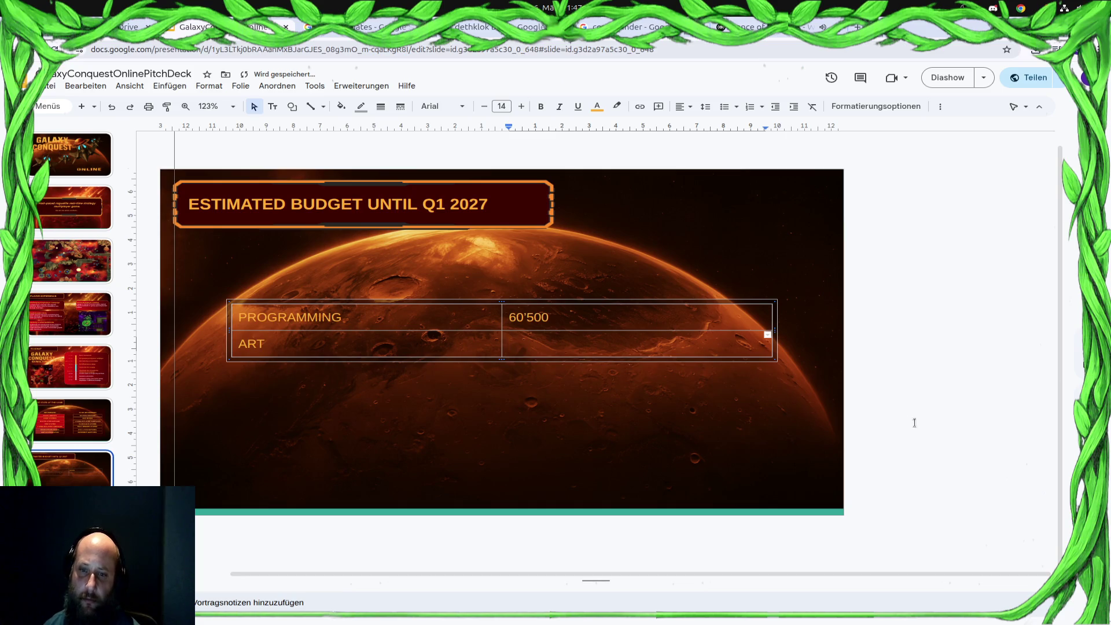
pyautogui.moveTo(557, 318); pyautogui.dragTo(508, 318)
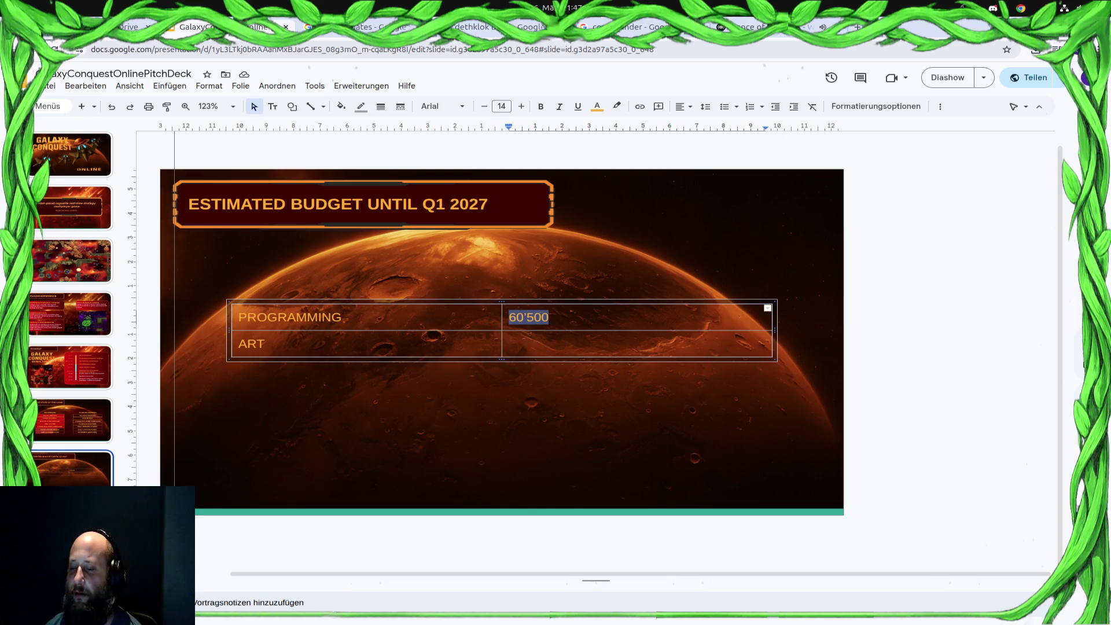
pyautogui.write('50')
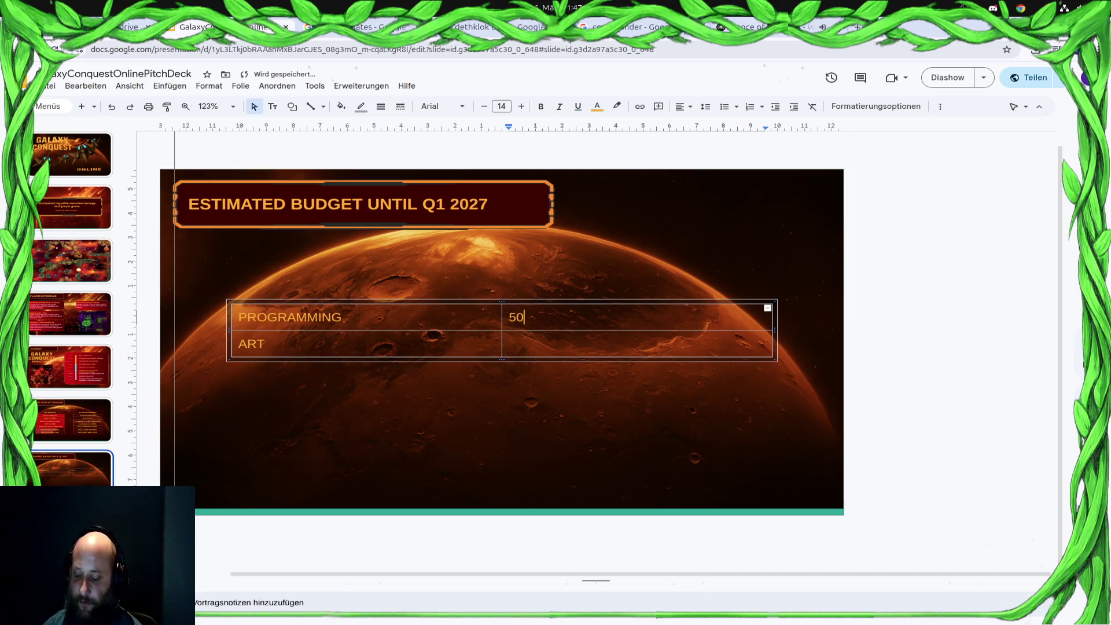
pyautogui.write("'000")
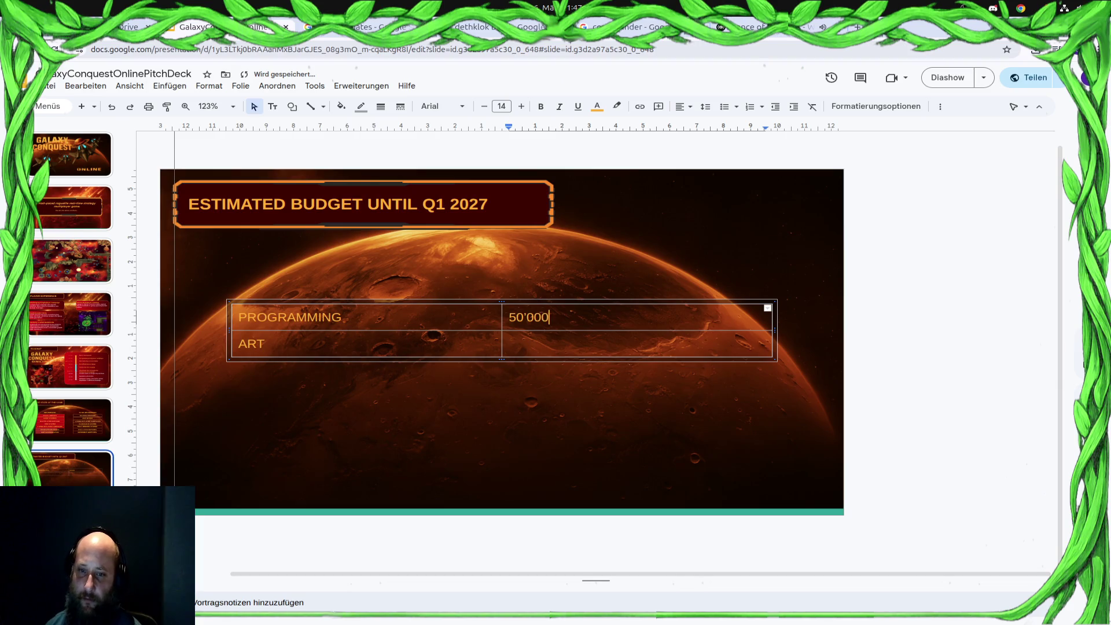
# Enter 10'000 as the ART amount
pyautogui.press('Tab')
pyautogui.press('Tab')
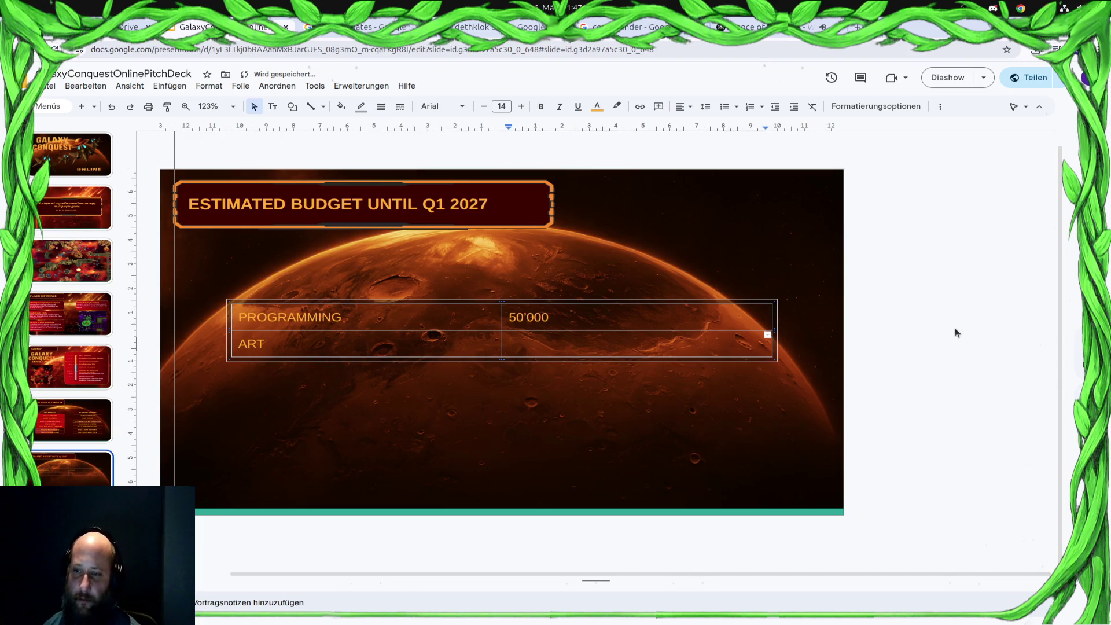
pyautogui.write('100')
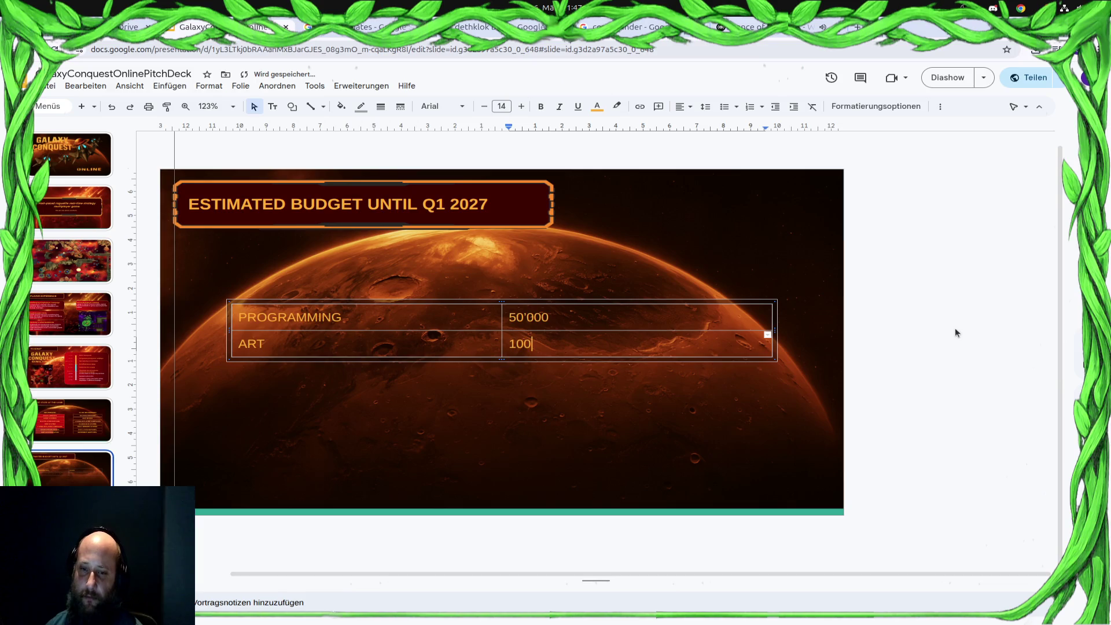
pyautogui.press('BackSpace')
pyautogui.write("'00")
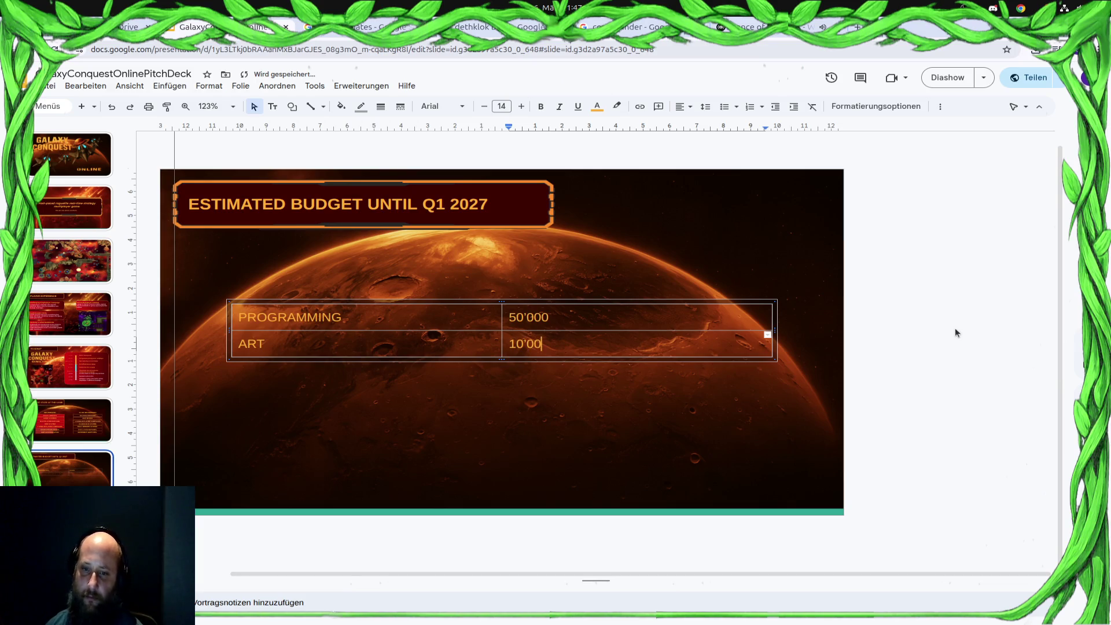
pyautogui.write('0')
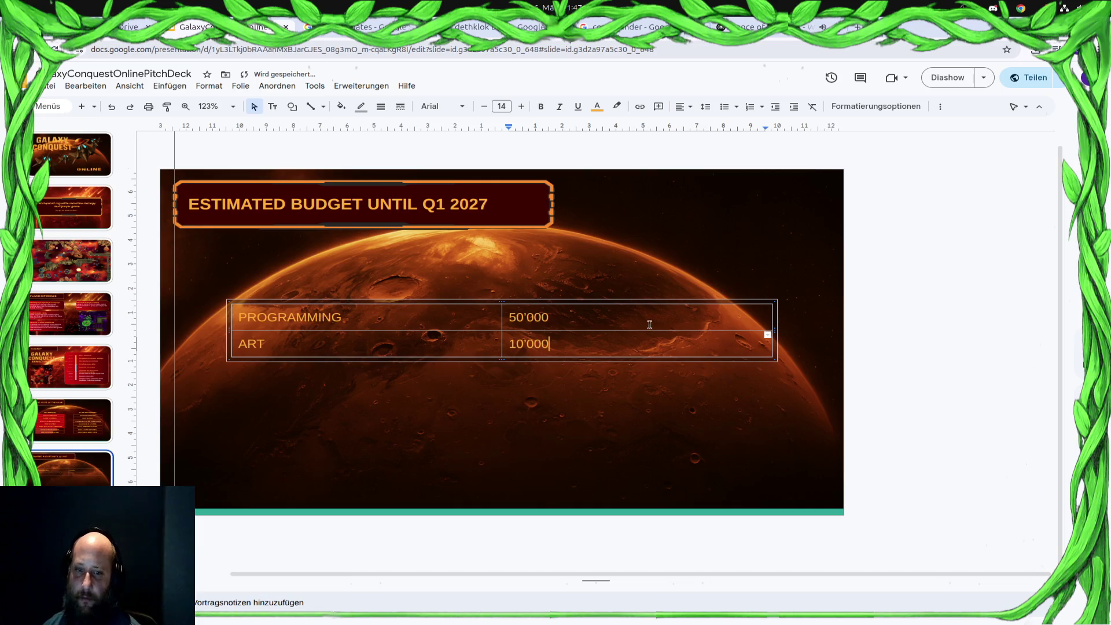
pyautogui.rightClick(628, 343)
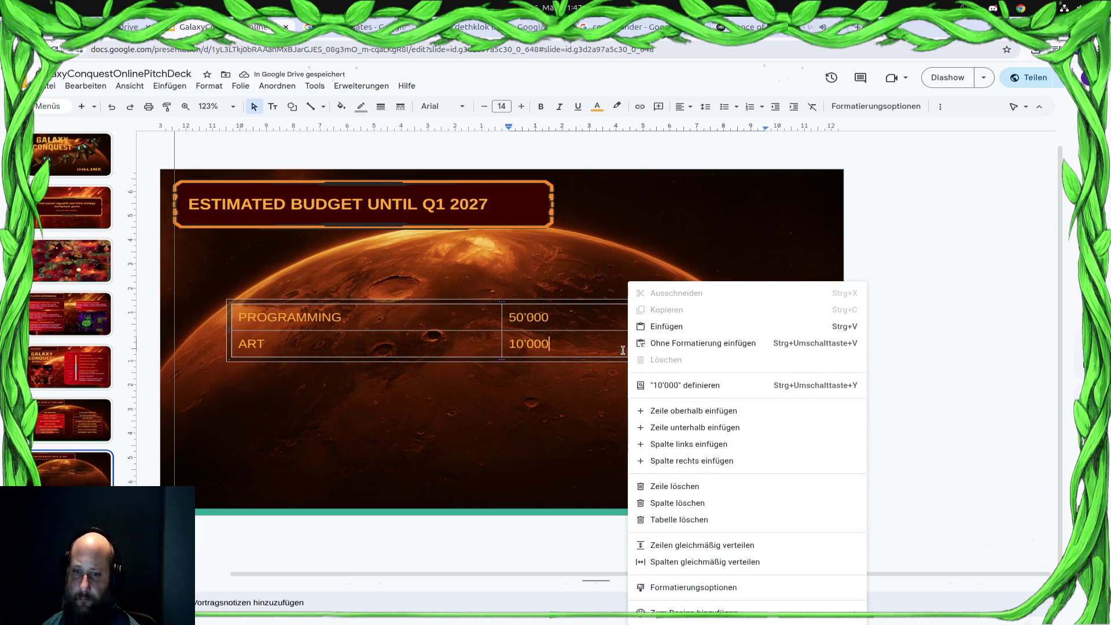
# Add a row below ART reading SOUND & VOICE ACTING with amount 5000
pyautogui.click(736, 434)
pyautogui.click(384, 376)
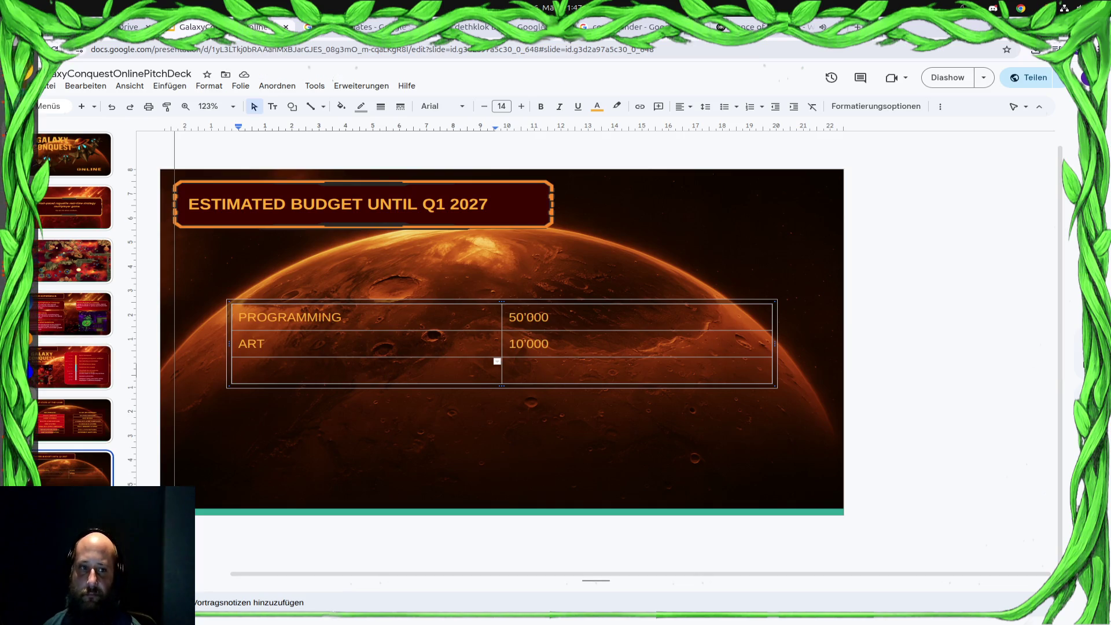
pyautogui.click(18, 68)
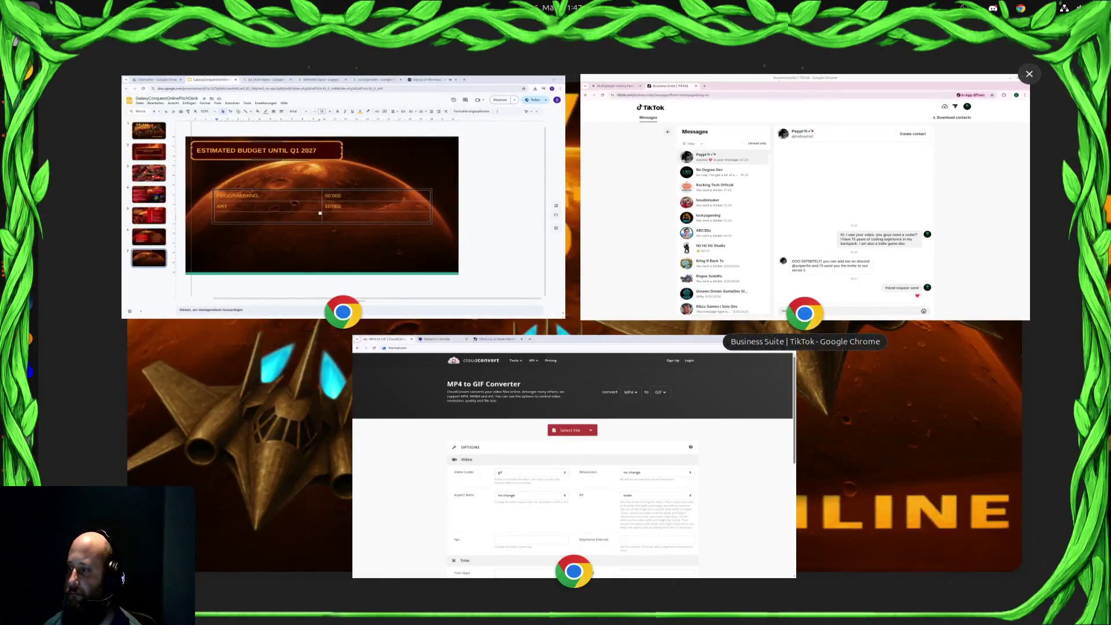
pyautogui.press('Escape')
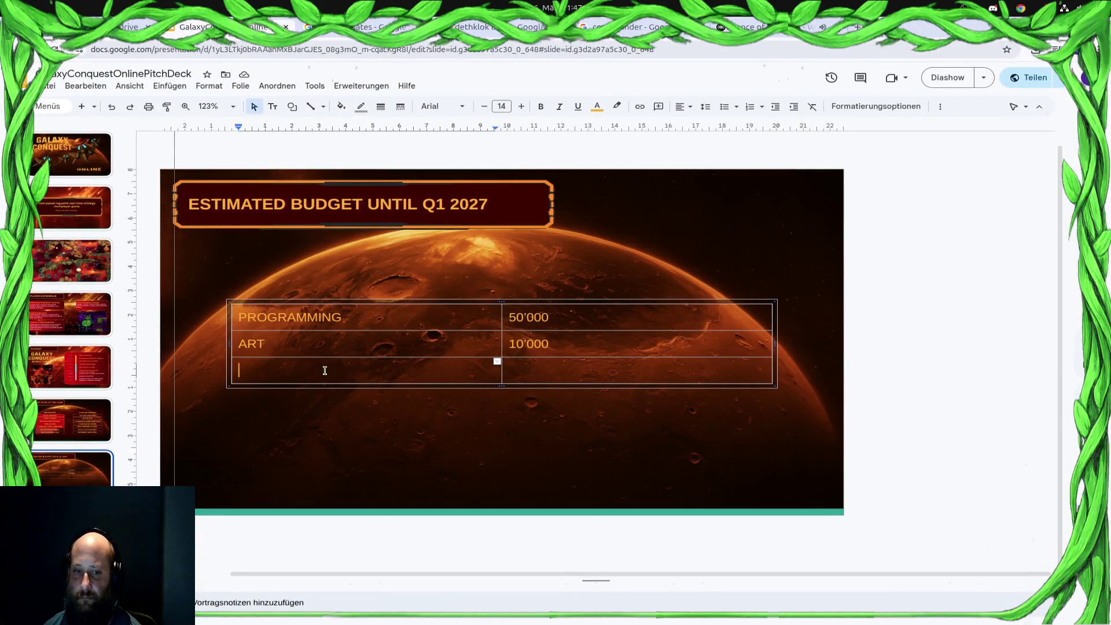
pyautogui.write('SOUND')
pyautogui.press('Tab')
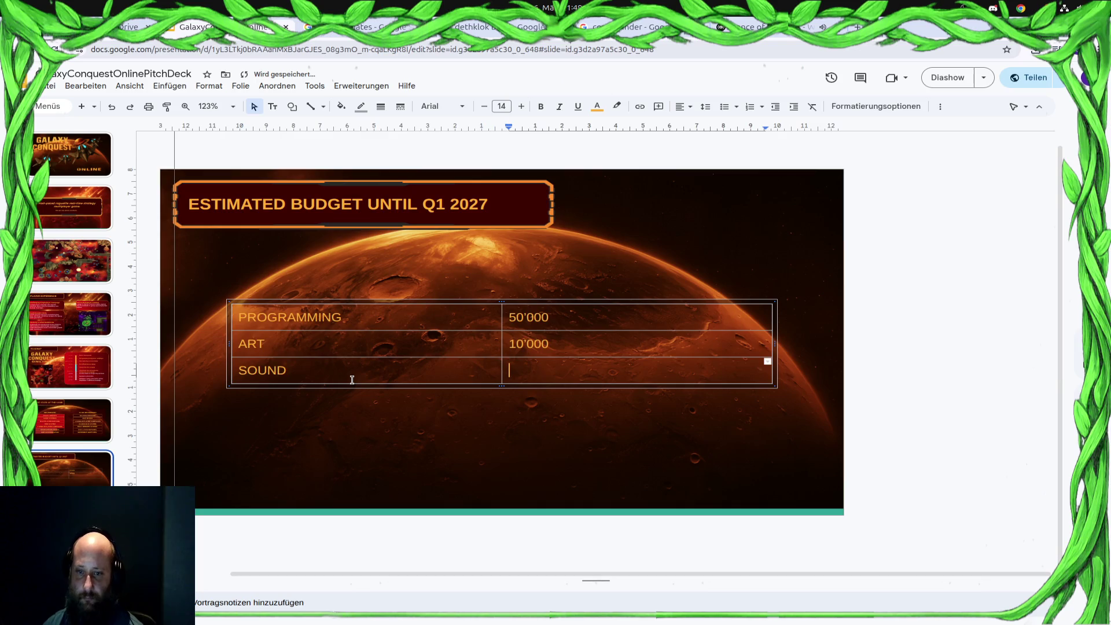
pyautogui.write('5000')
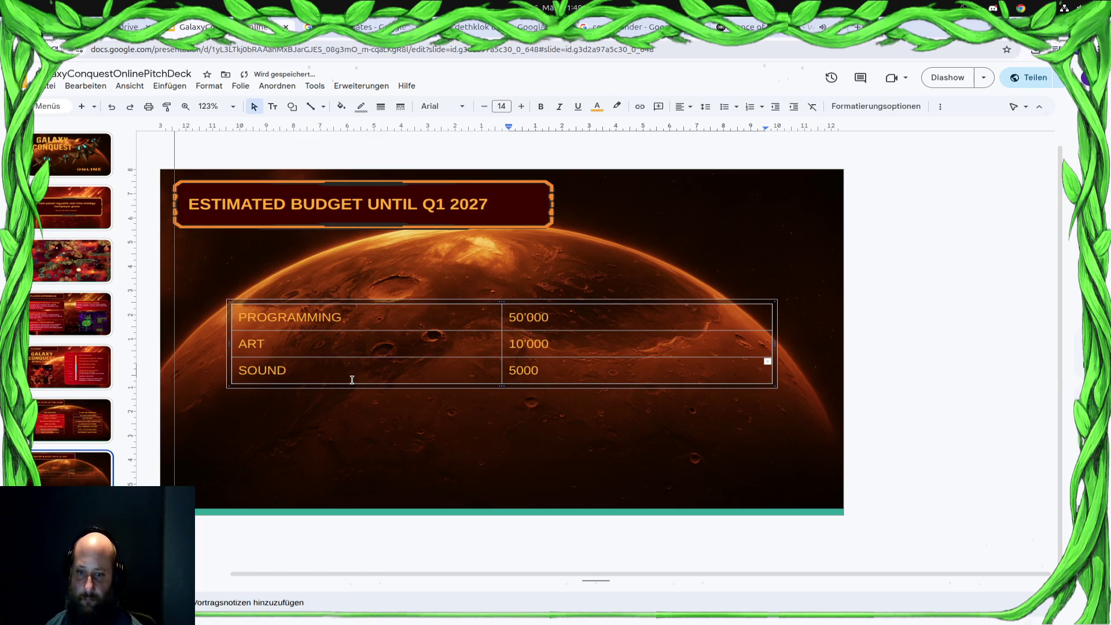
pyautogui.click(323, 375)
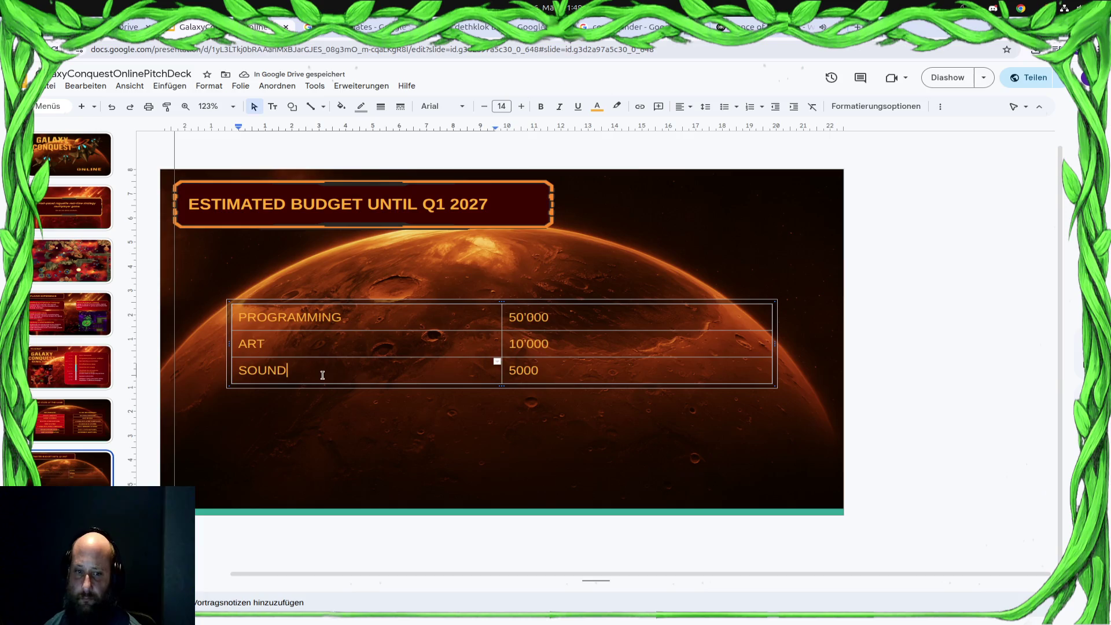
pyautogui.write('& Voi')
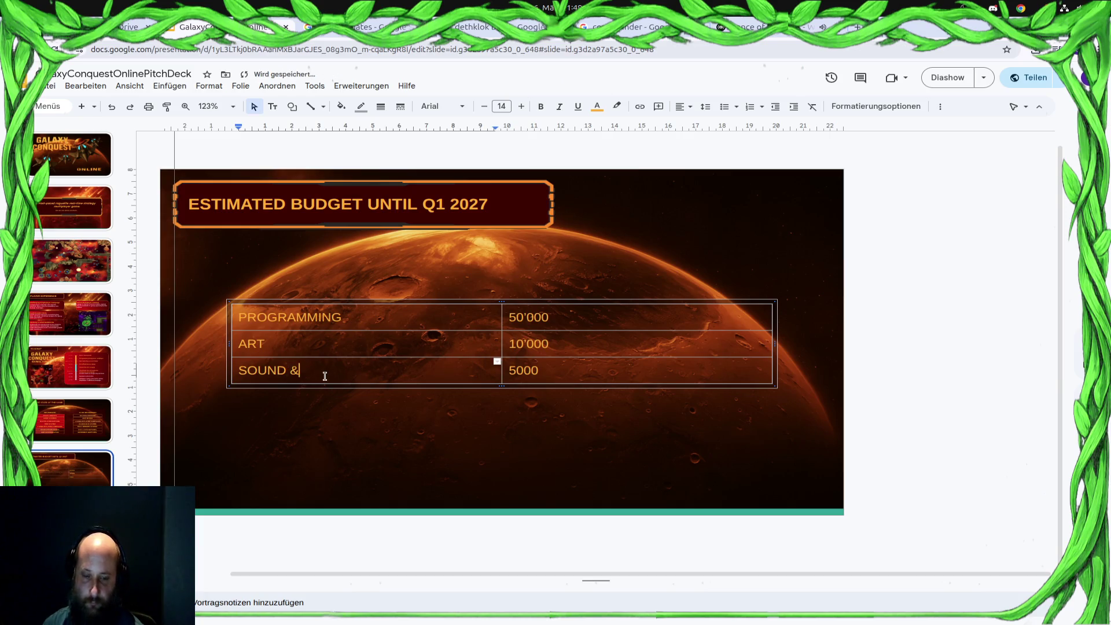
pyautogui.press('BackSpace')
pyautogui.press('BackSpace')
pyautogui.write('OICE ACTI')
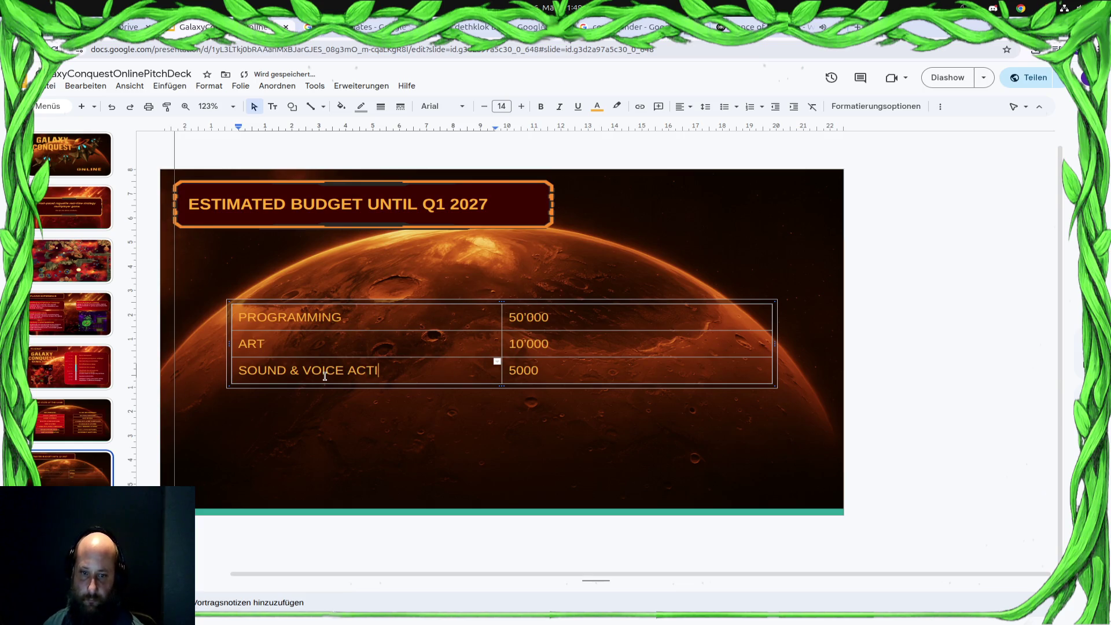
pyautogui.write('NG')
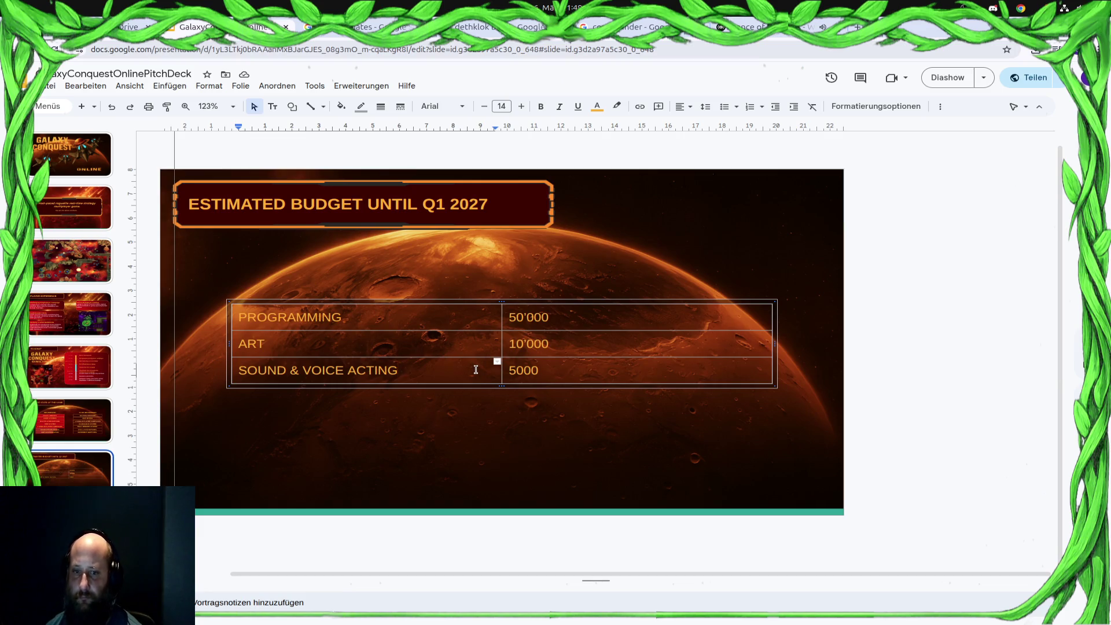
pyautogui.rightClick(475, 370)
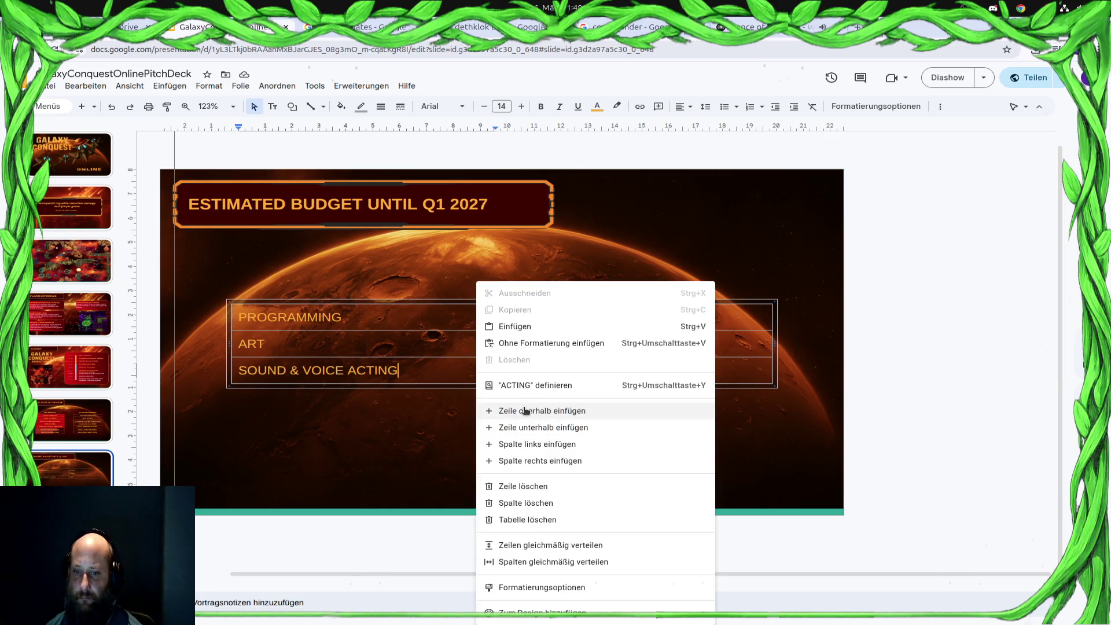
# Add a row below SOUND & VOICE ACTING labelled DESIGN, correcting its spelling, with amount 5000
pyautogui.click(531, 427)
pyautogui.click(319, 399)
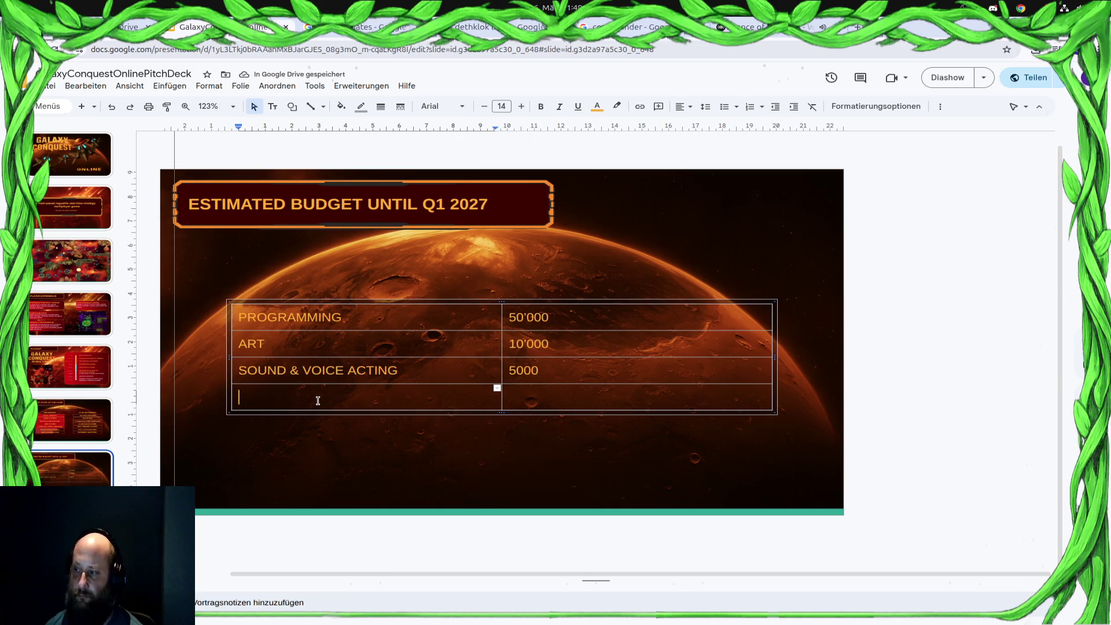
pyautogui.write('DESINGE')
pyautogui.press('Tab')
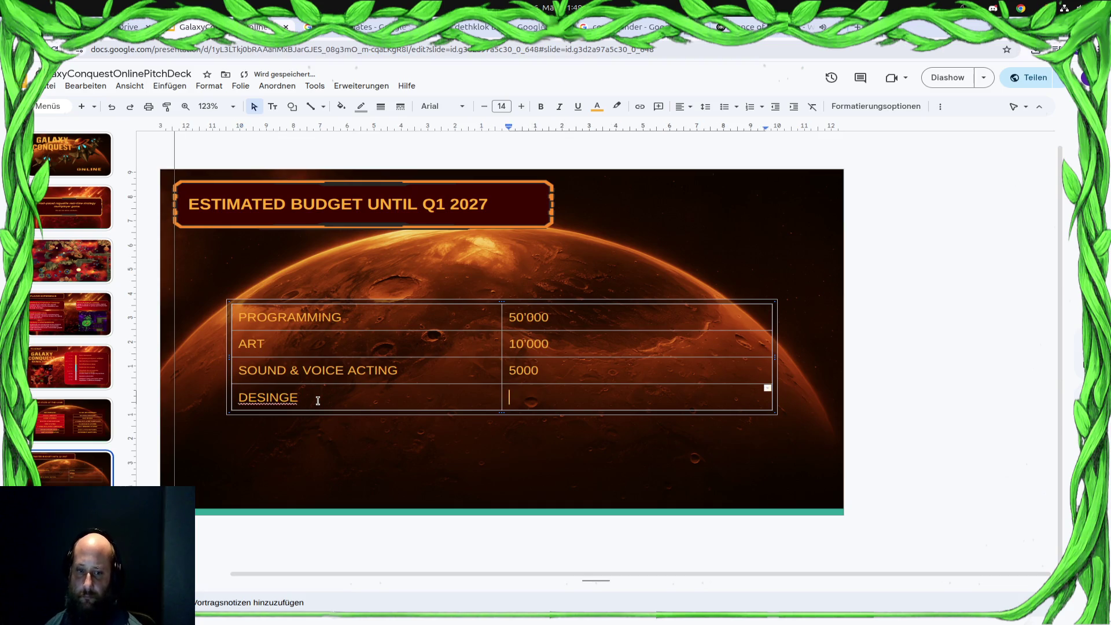
pyautogui.click(259, 400)
pyautogui.click(262, 379)
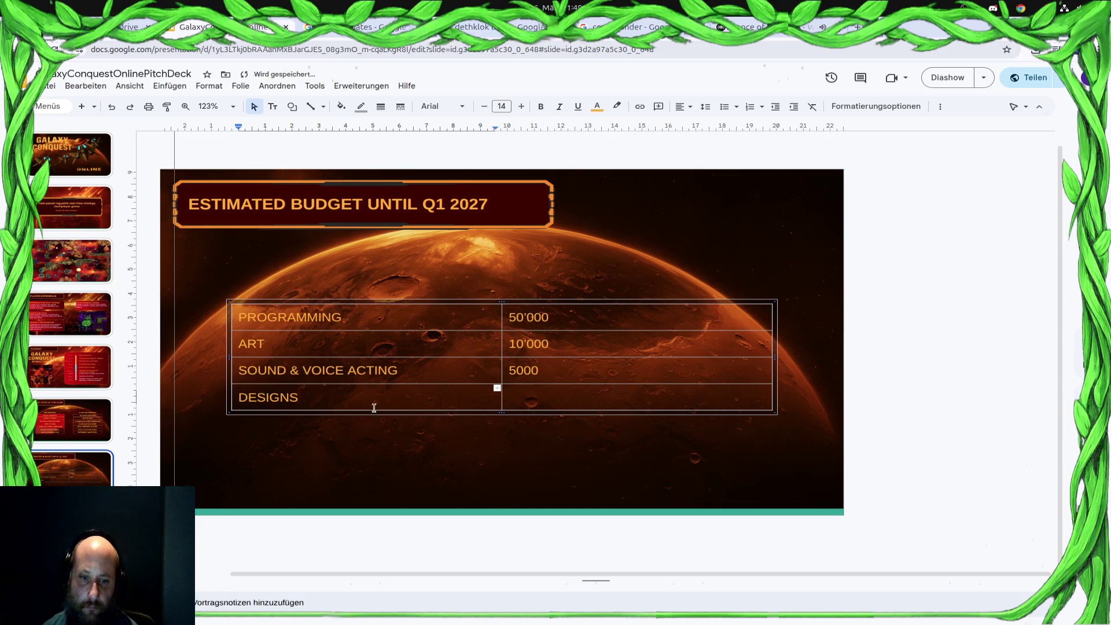
pyautogui.press('BackSpace')
pyautogui.press('Tab')
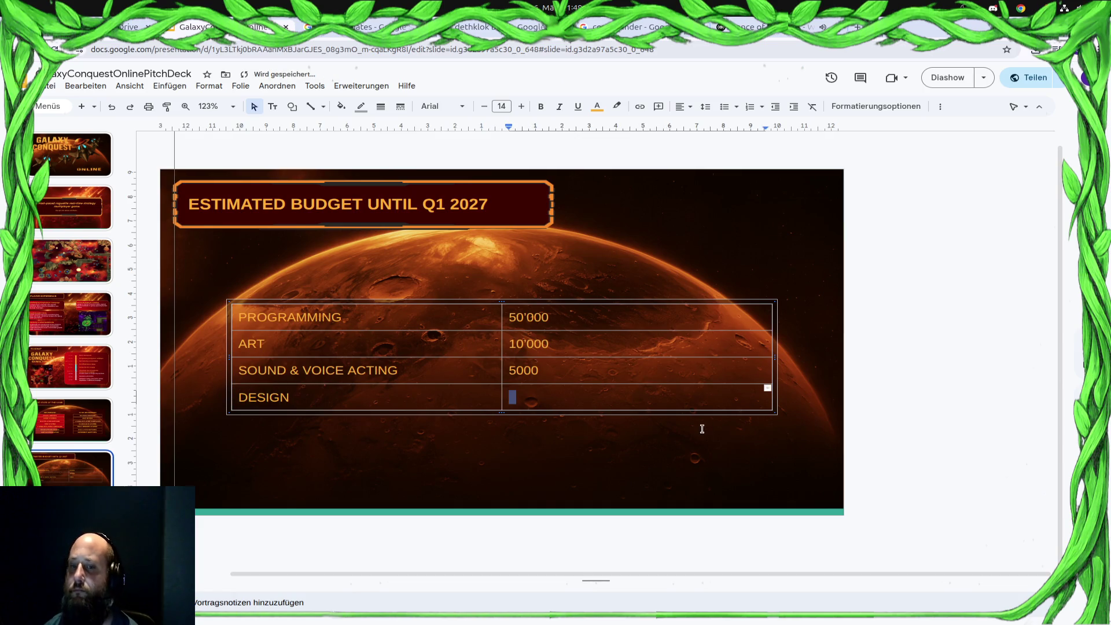
pyautogui.click(608, 395)
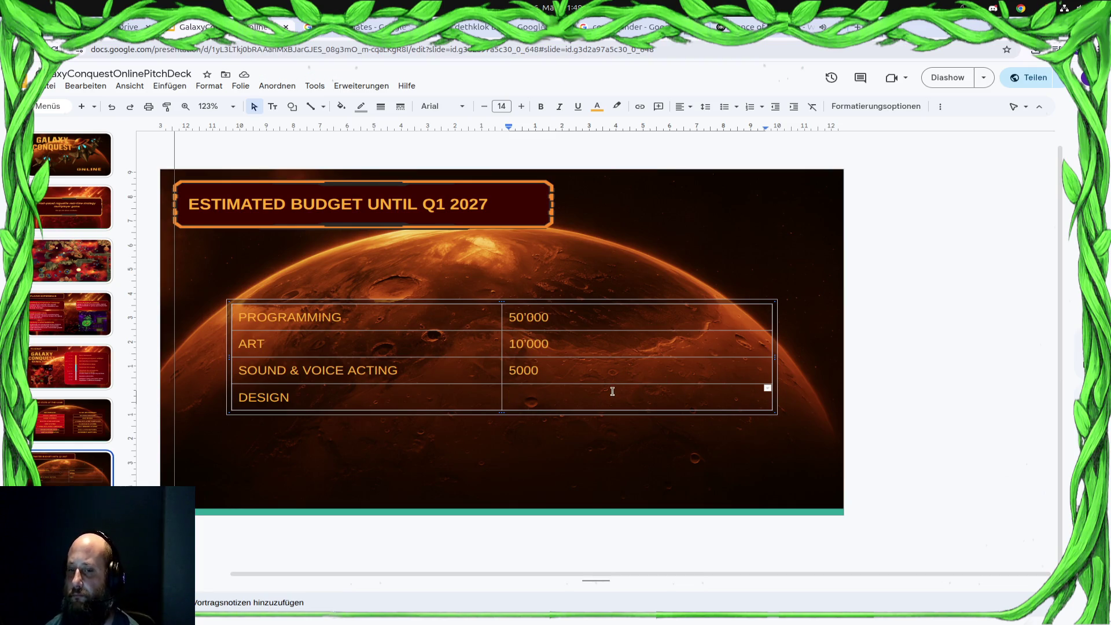
pyautogui.write('5000')
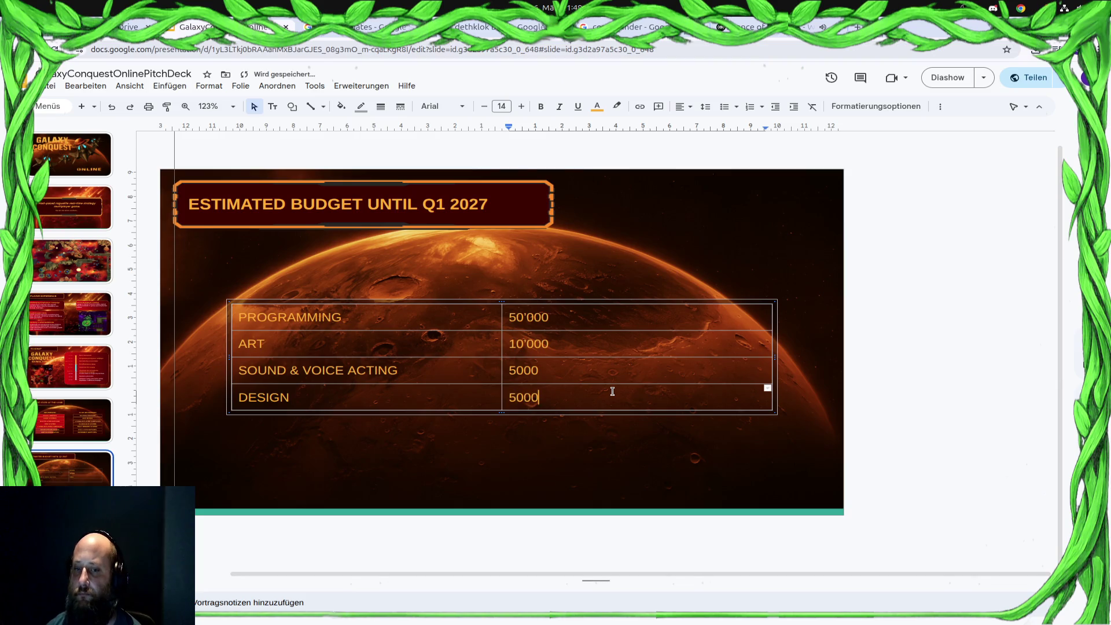
pyautogui.click(336, 403)
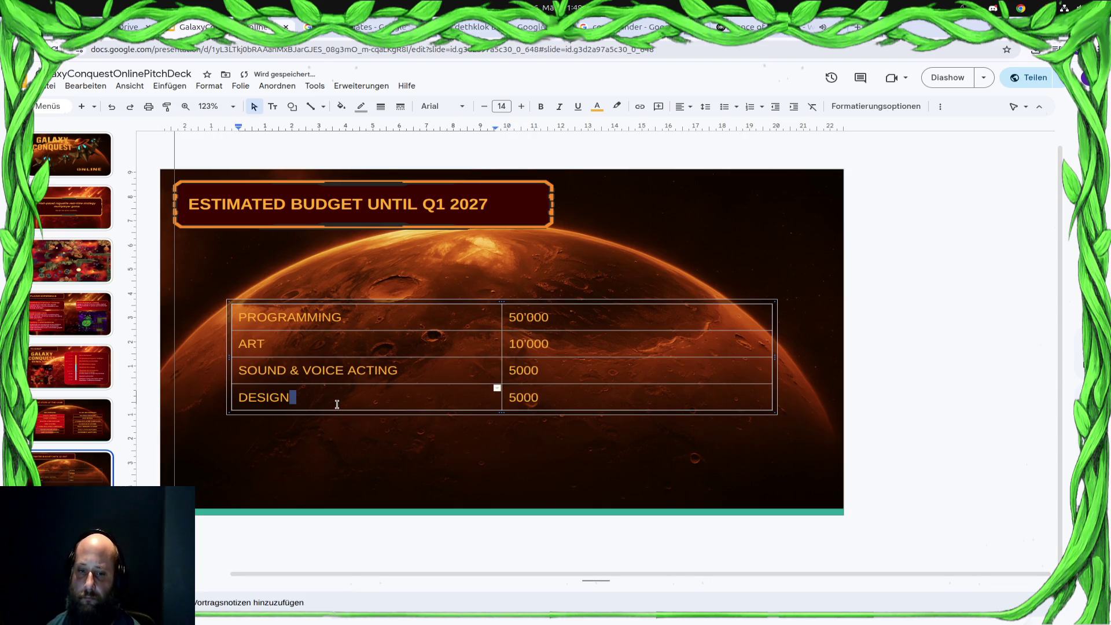
# Add a MARKETING row below DESIGN, leave its amount empty, and show the window overview
pyautogui.rightClick(354, 399)
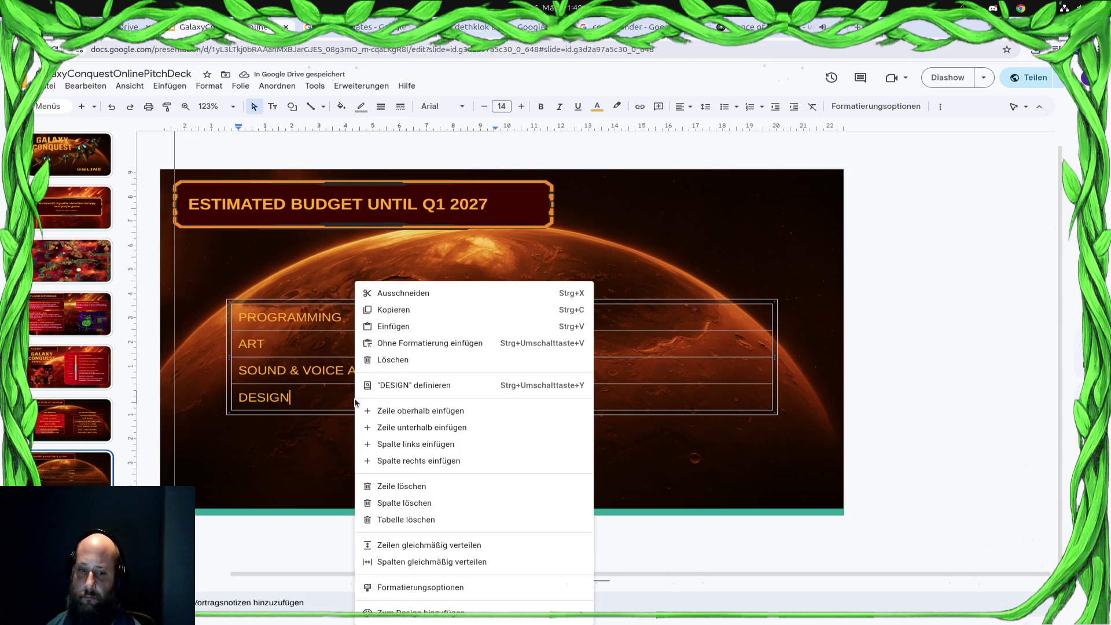
pyautogui.click(444, 428)
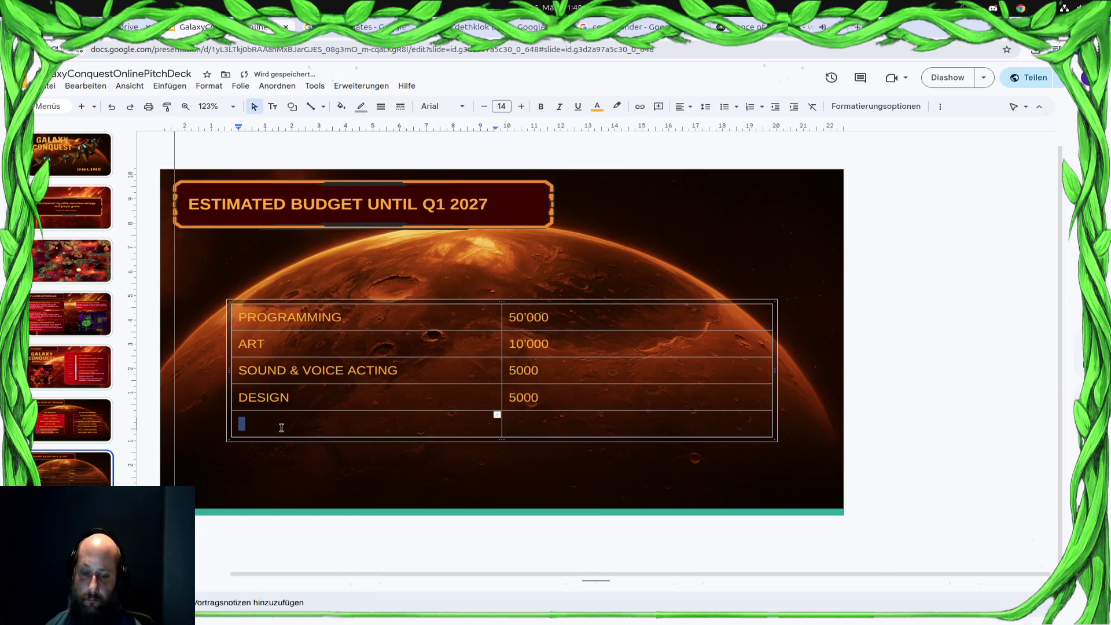
pyautogui.write('M')
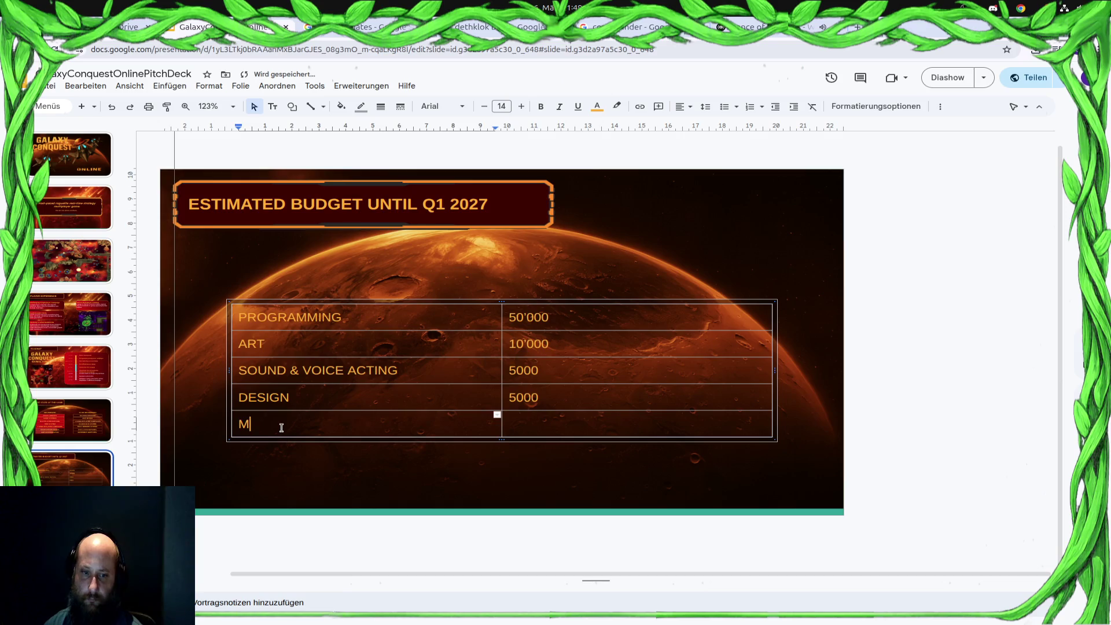
pyautogui.write('ARKETING')
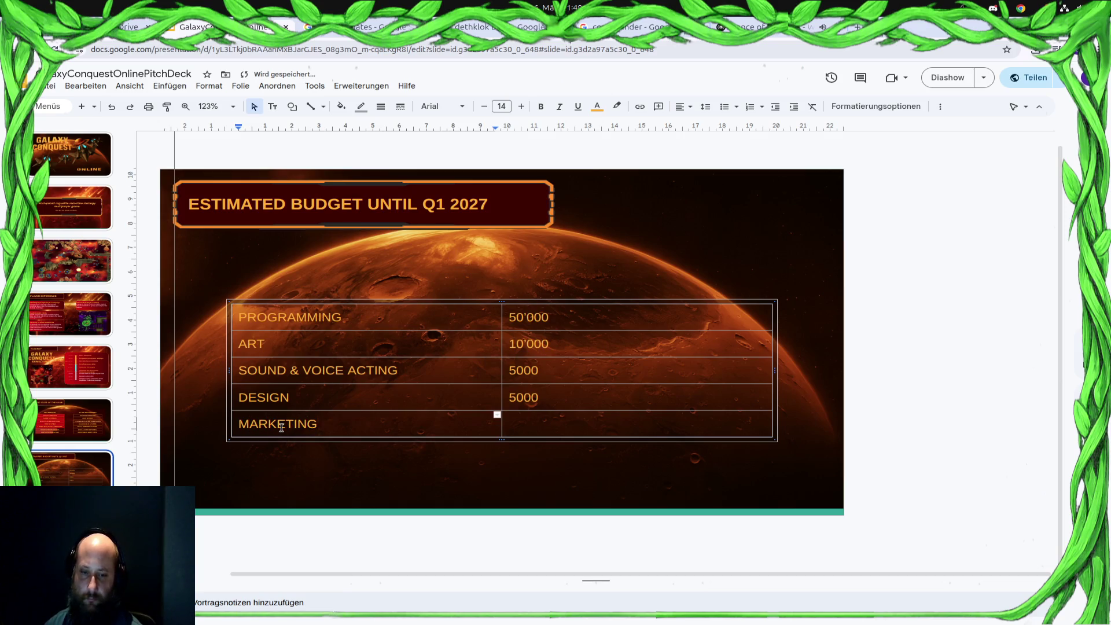
pyautogui.press('Tab')
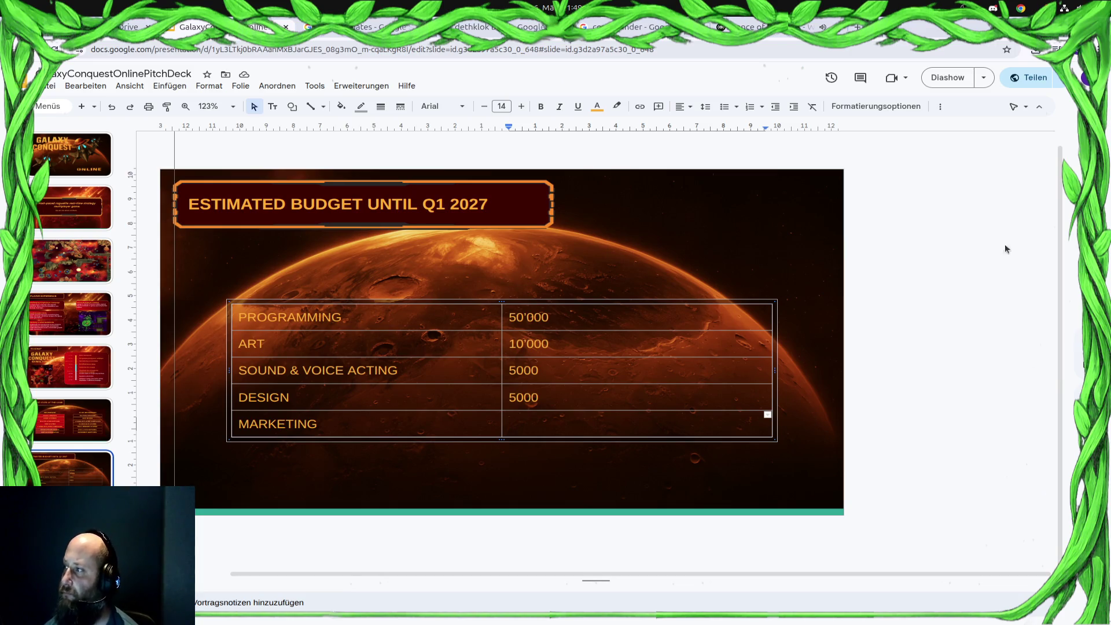
pyautogui.press('super')
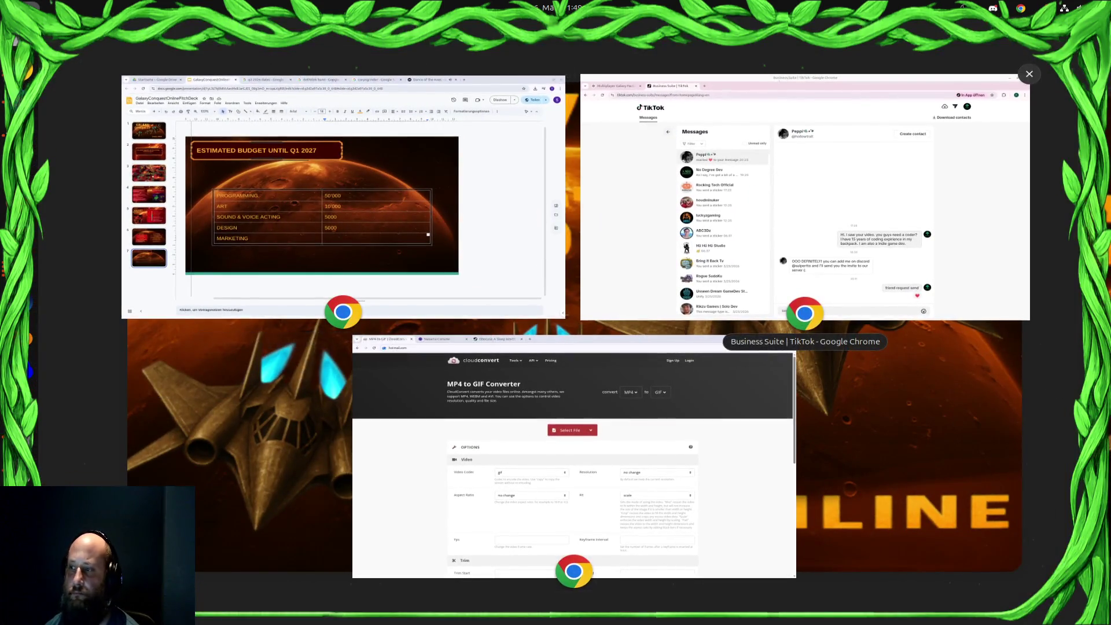
# Check the TikTok messages window, then return to the budget table's 50'000 cell
pyautogui.click(783, 157)
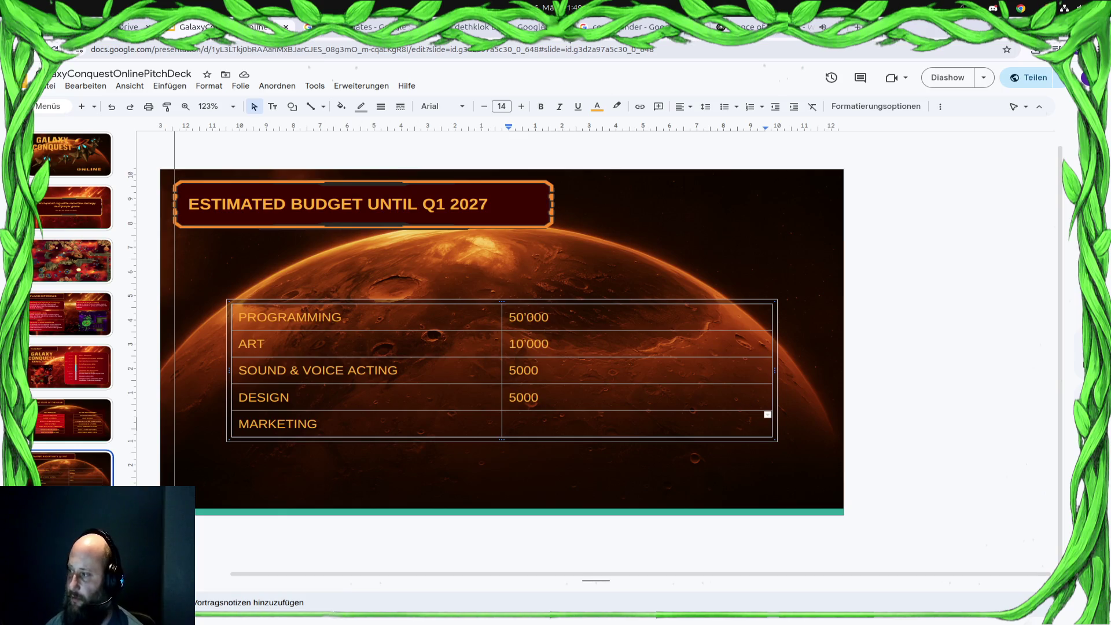
pyautogui.click(525, 321)
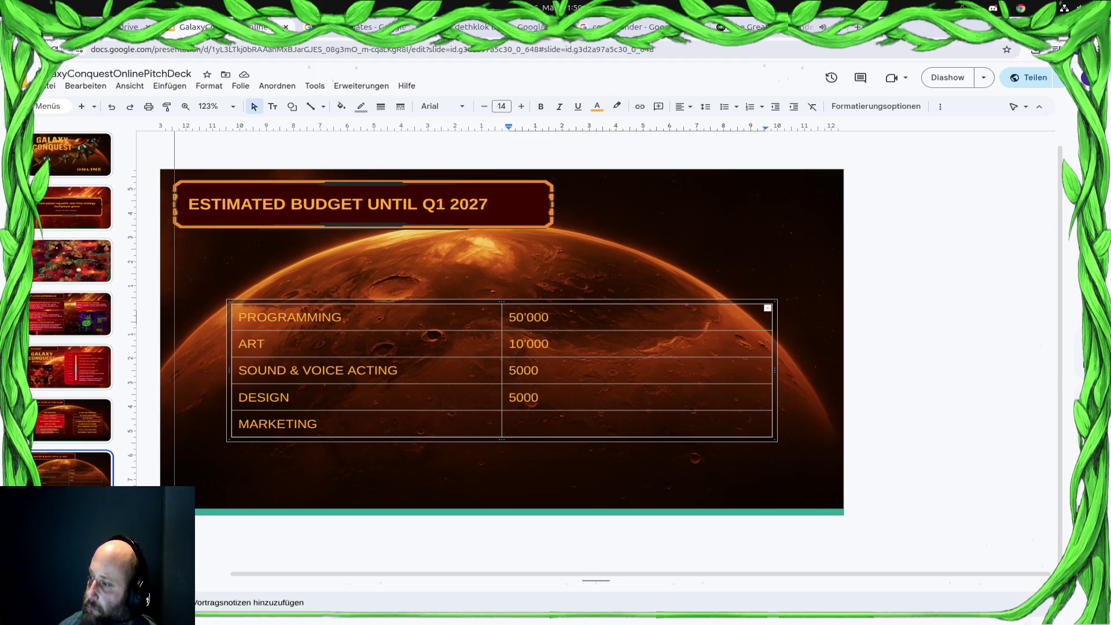
# Enter 10'000 as the MARKETING amount
pyautogui.click(618, 402)
pyautogui.click(617, 422)
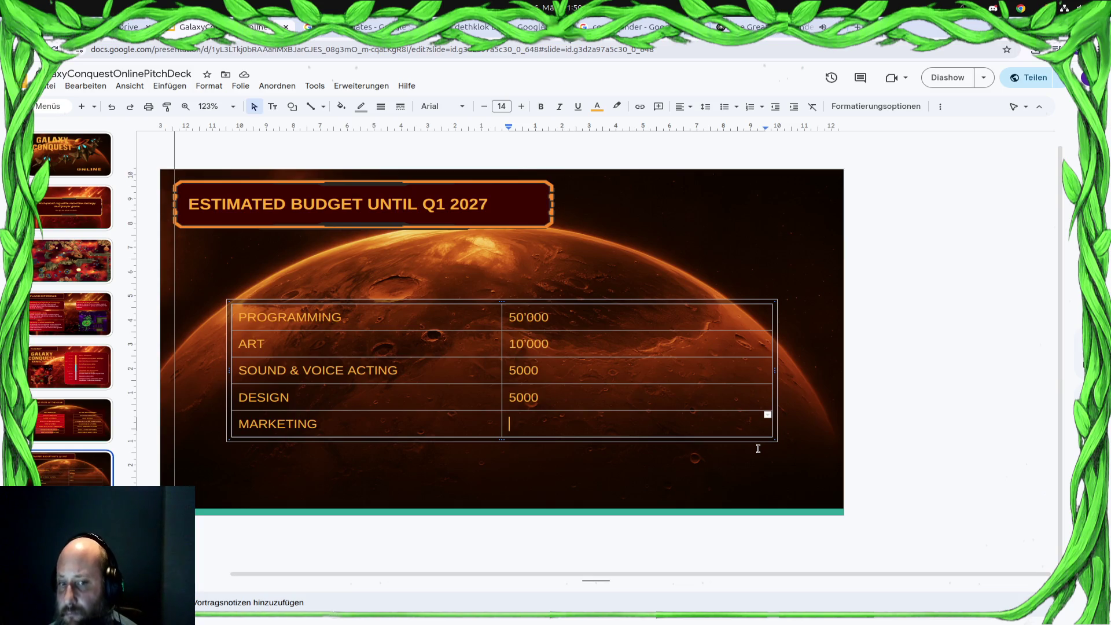
pyautogui.write('10000')
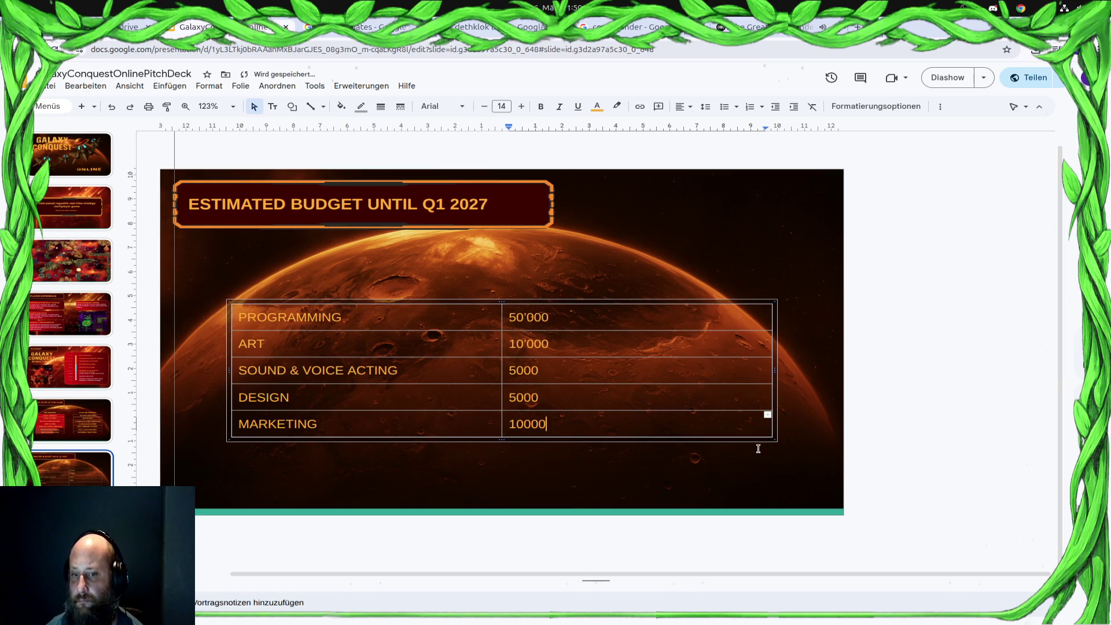
pyautogui.press('Left')
pyautogui.press('Left')
pyautogui.press('Left')
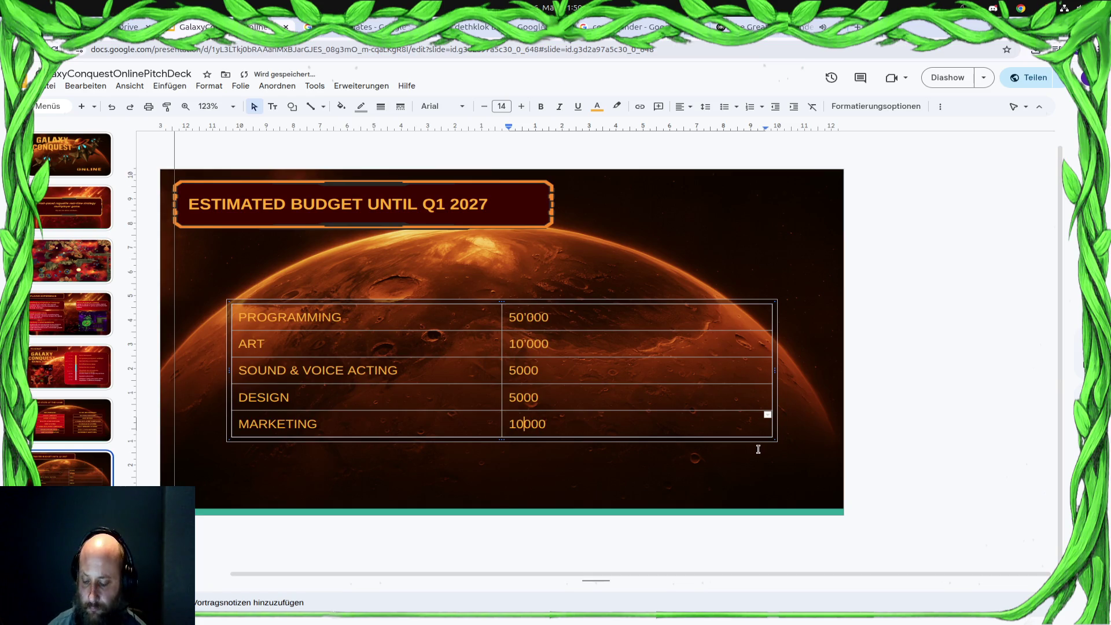
pyautogui.write("'")
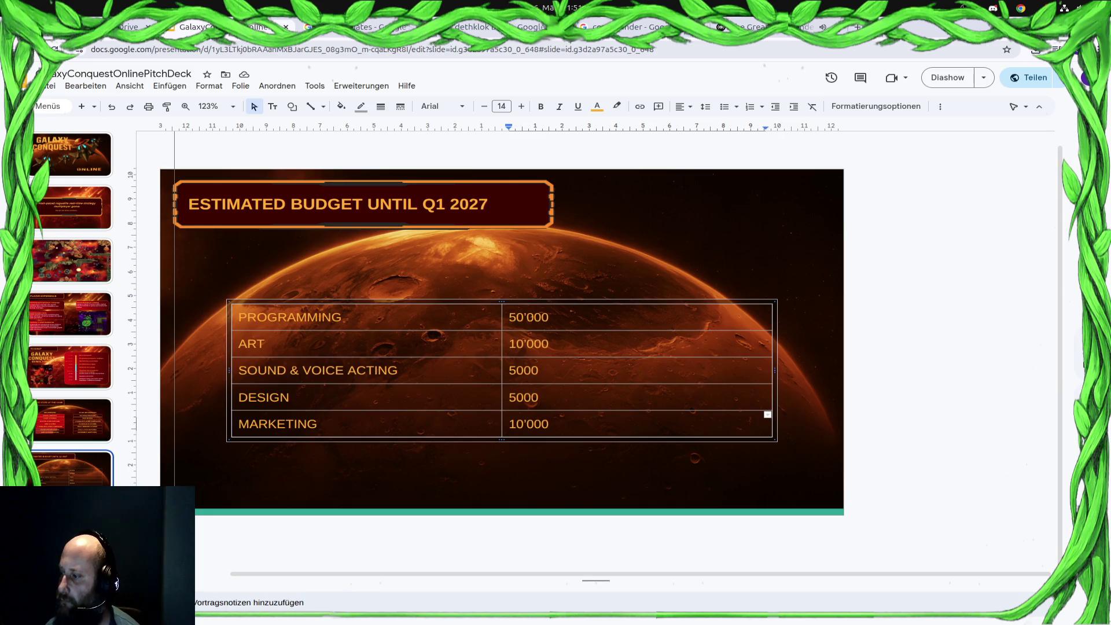
# Switch over to the Freefy music page and select its web address
pyautogui.press('super')
pyautogui.press('super')
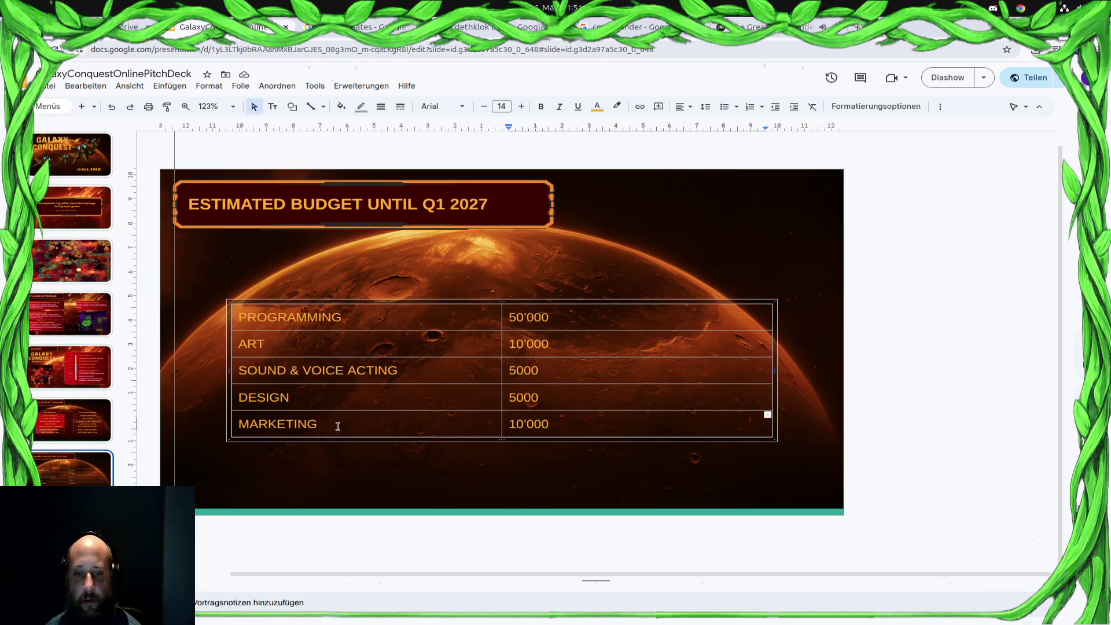
pyautogui.click(386, 420)
pyautogui.hotkey('ctrl', '9')
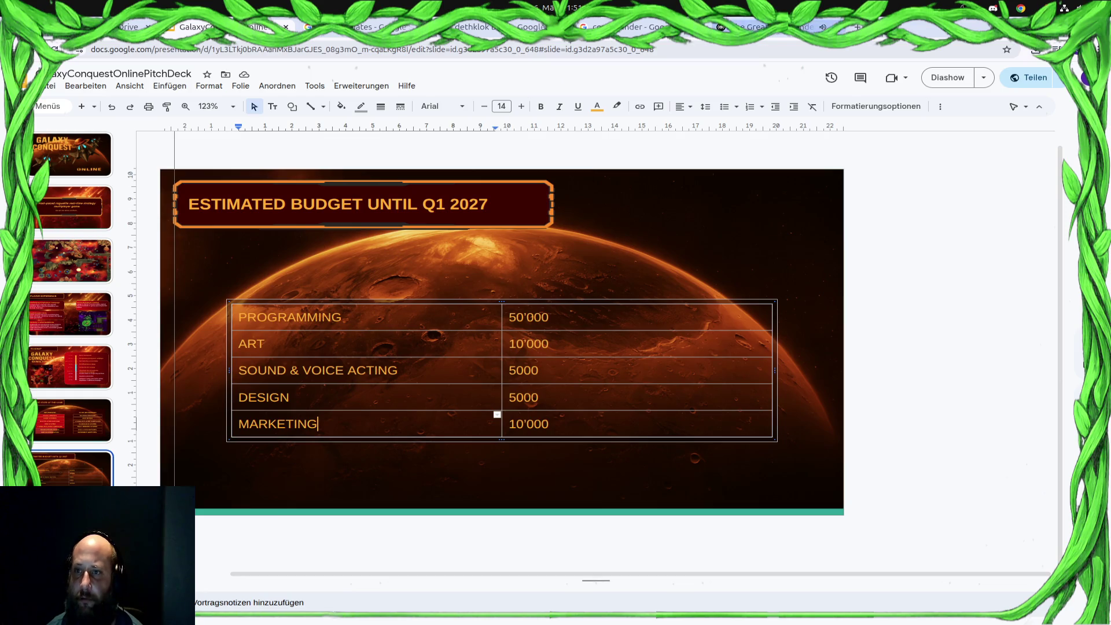
pyautogui.hotkey('ctrl', 'l')
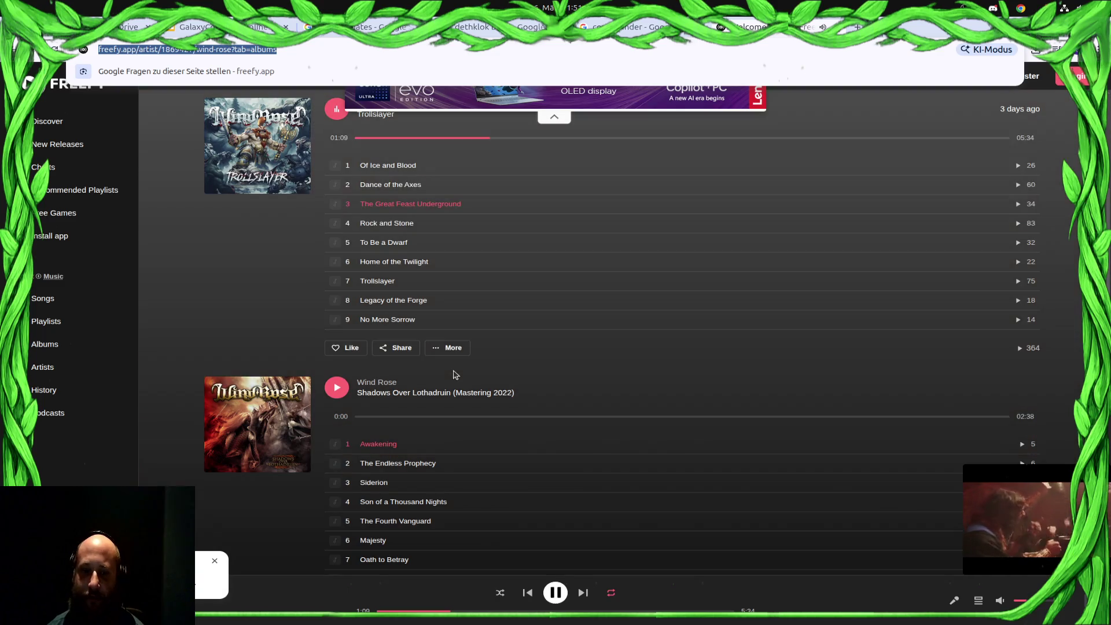
# Play Fellows of the Hammer from Wind Rose's Warfront album and raise the volume
pyautogui.scroll(-3, 475, 347)
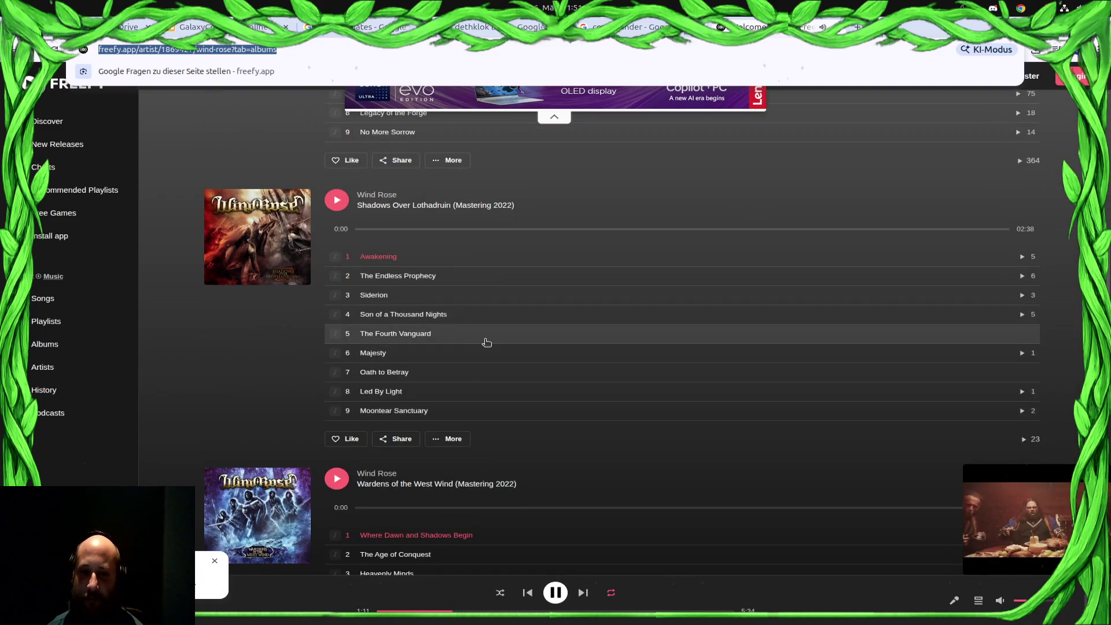
pyautogui.scroll(-10, 486, 342)
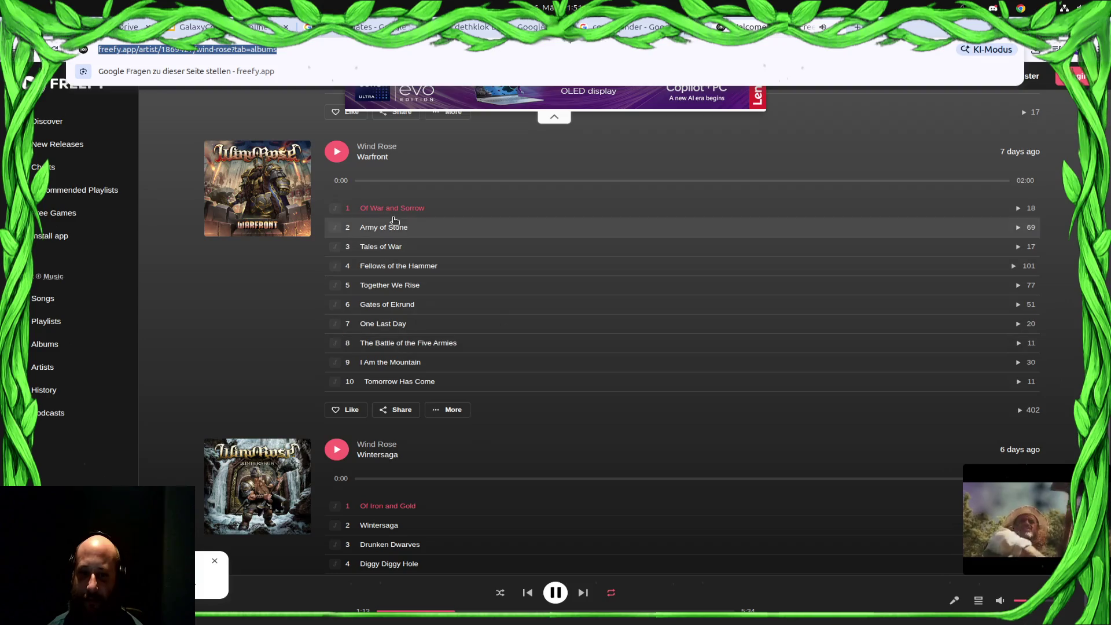
pyautogui.scroll(-3, 447, 336)
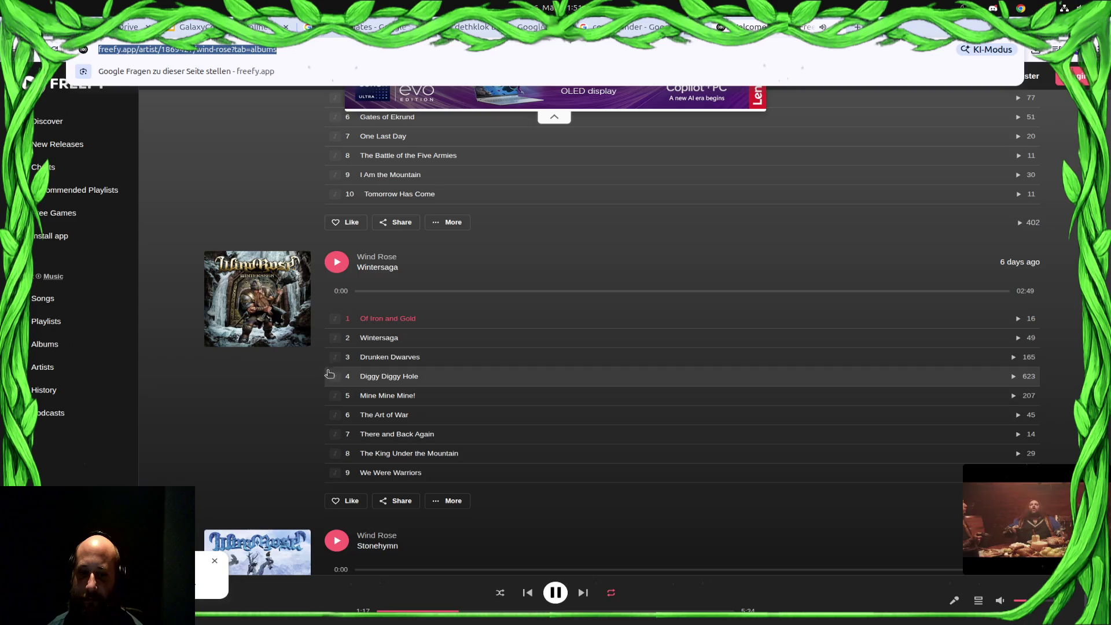
pyautogui.scroll(-10, 405, 381)
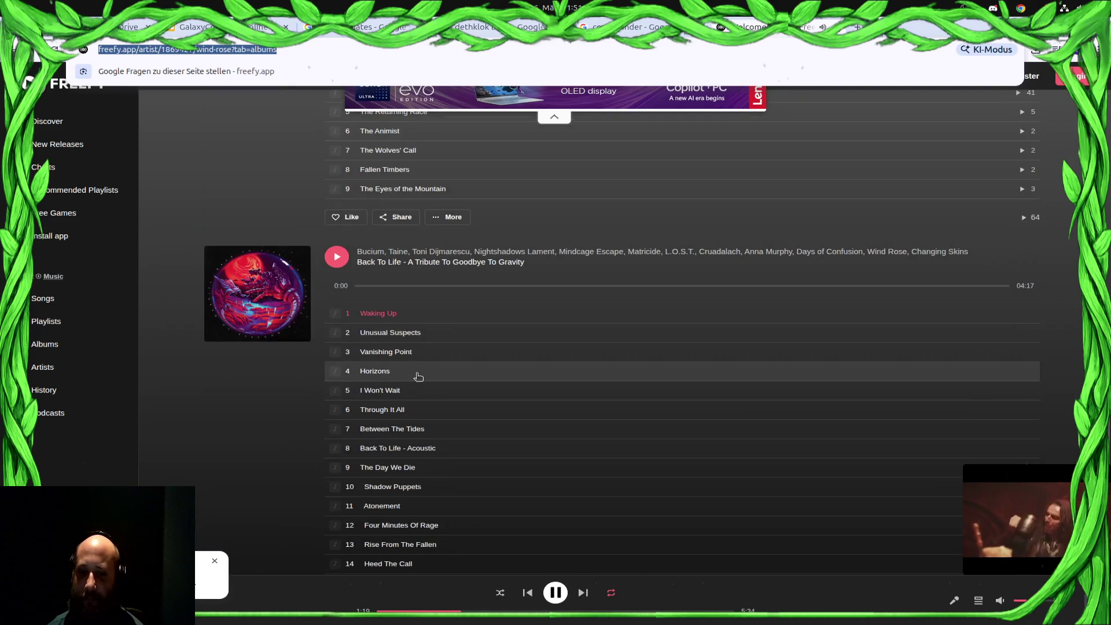
pyautogui.scroll(-10, 416, 377)
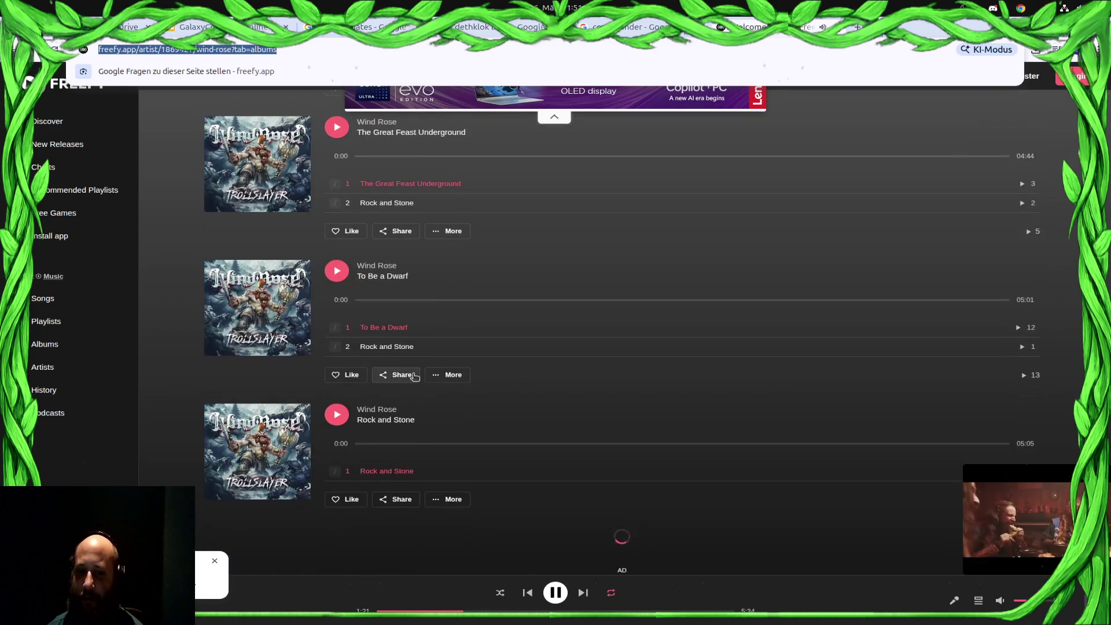
pyautogui.scroll(11, 415, 377)
pyautogui.scroll(20, 415, 376)
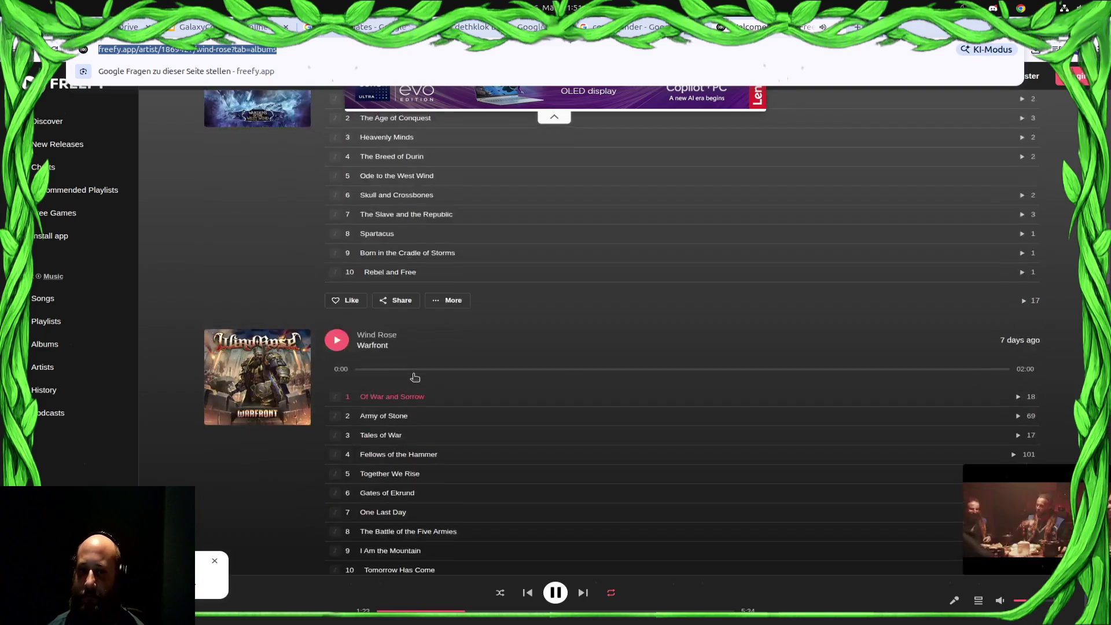
pyautogui.scroll(-5, 415, 377)
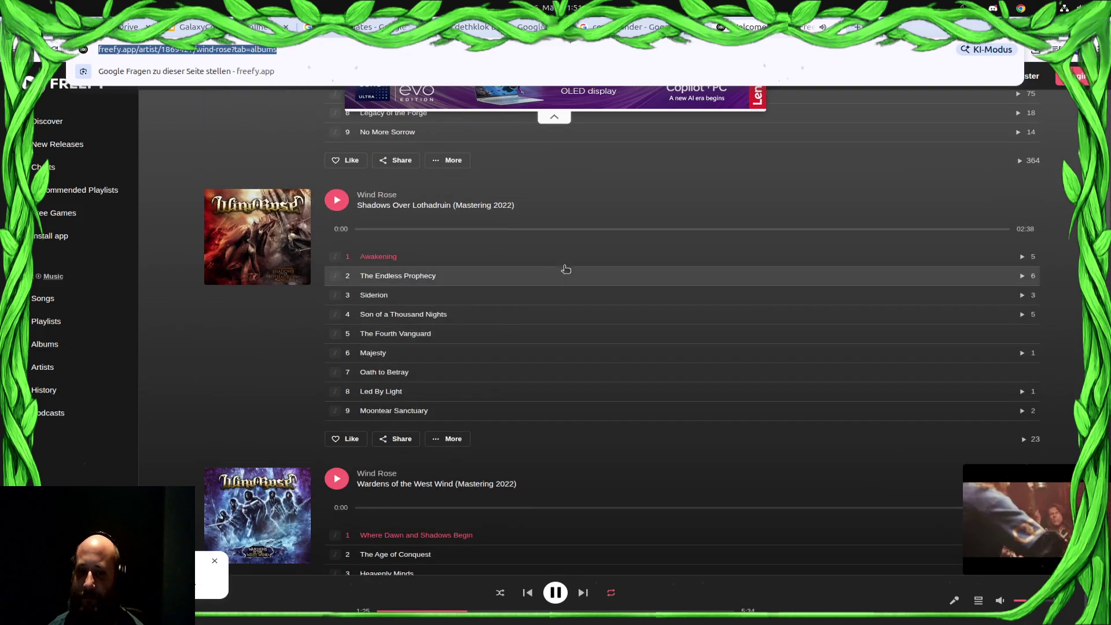
pyautogui.scroll(5, 585, 278)
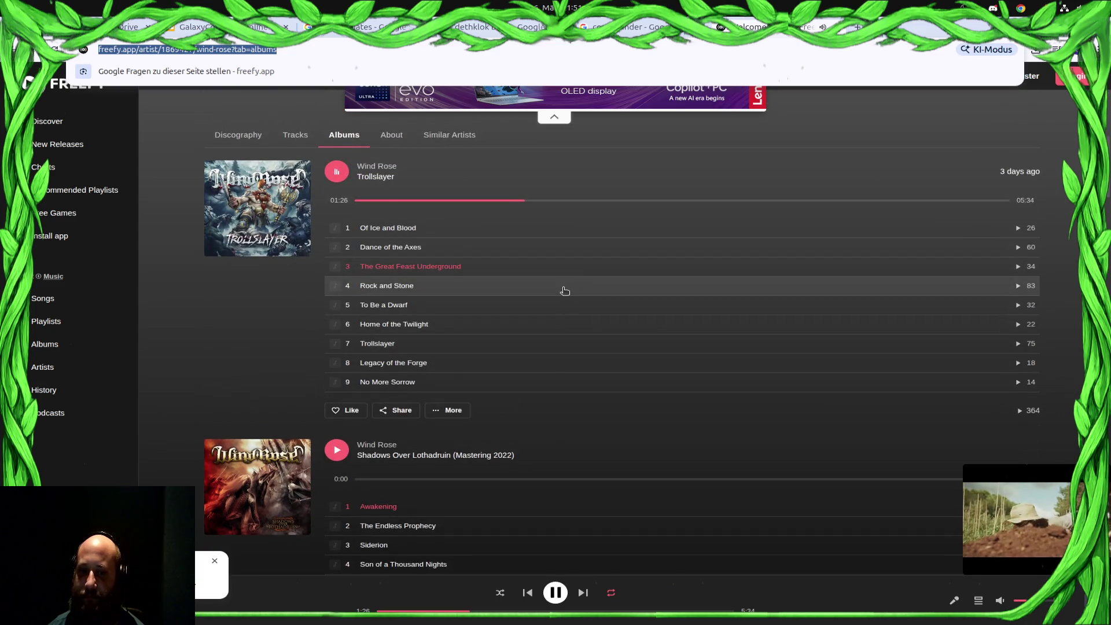
pyautogui.scroll(-5, 556, 301)
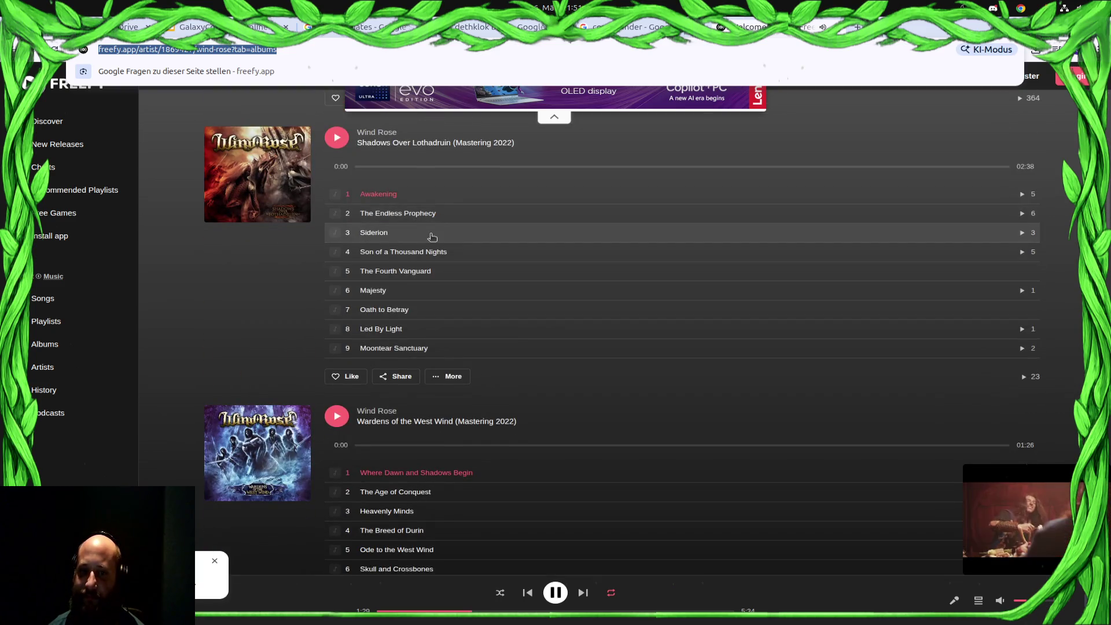
pyautogui.scroll(-3, 488, 278)
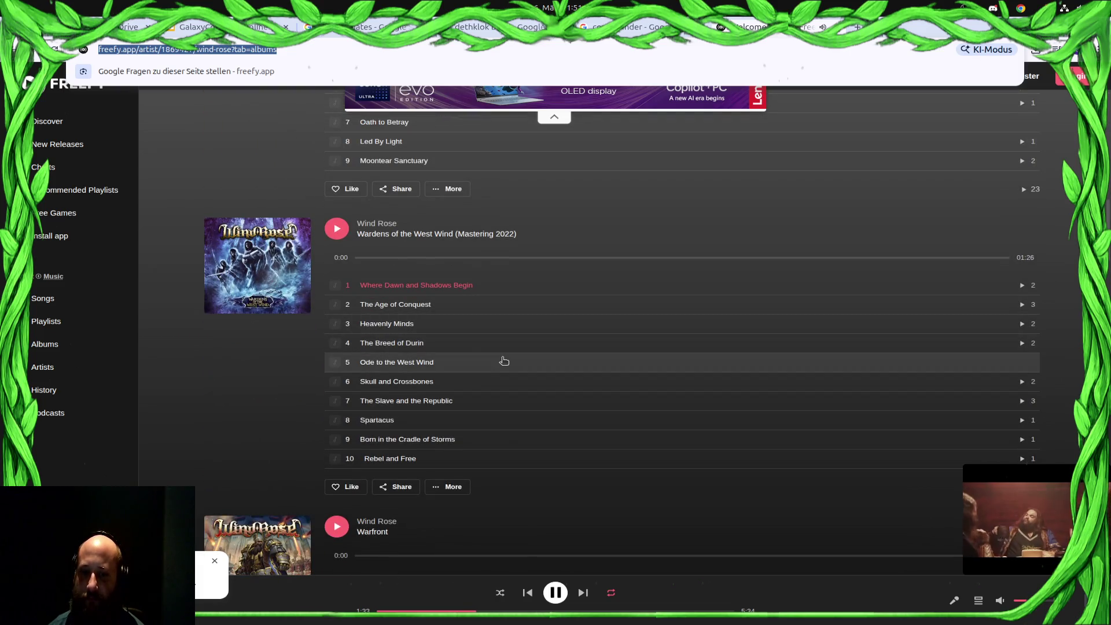
pyautogui.scroll(-8, 507, 362)
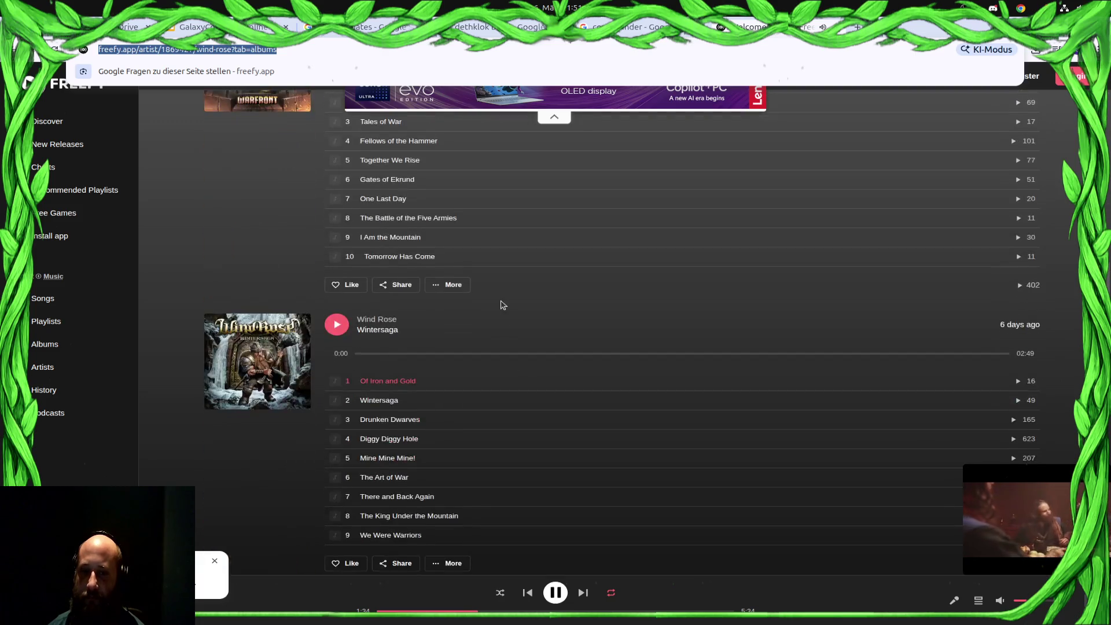
pyautogui.scroll(3, 502, 305)
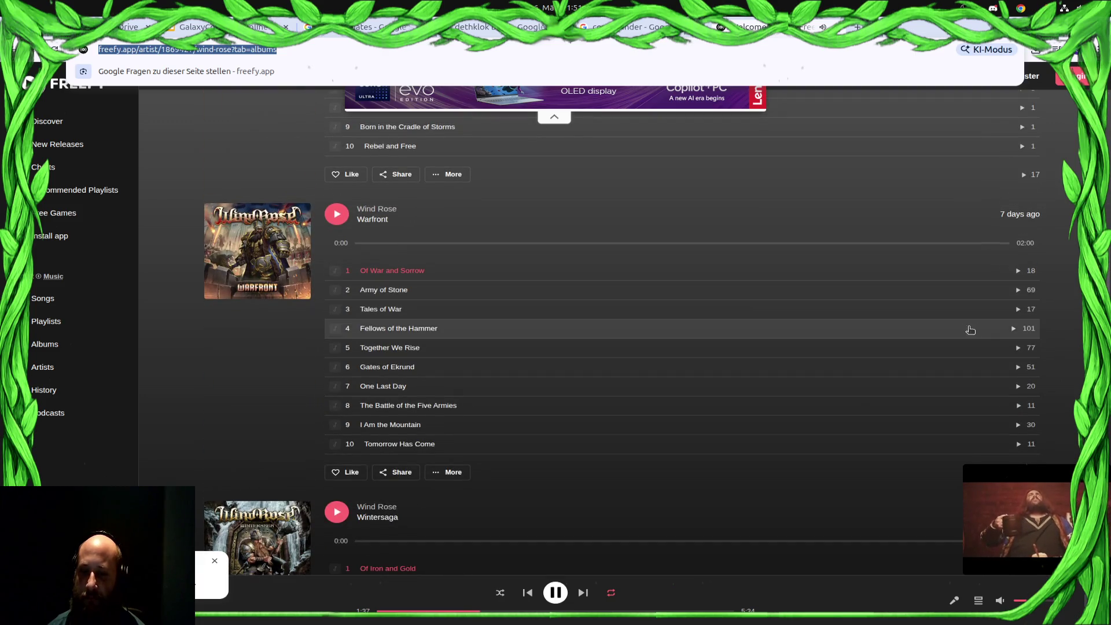
pyautogui.click(1024, 336)
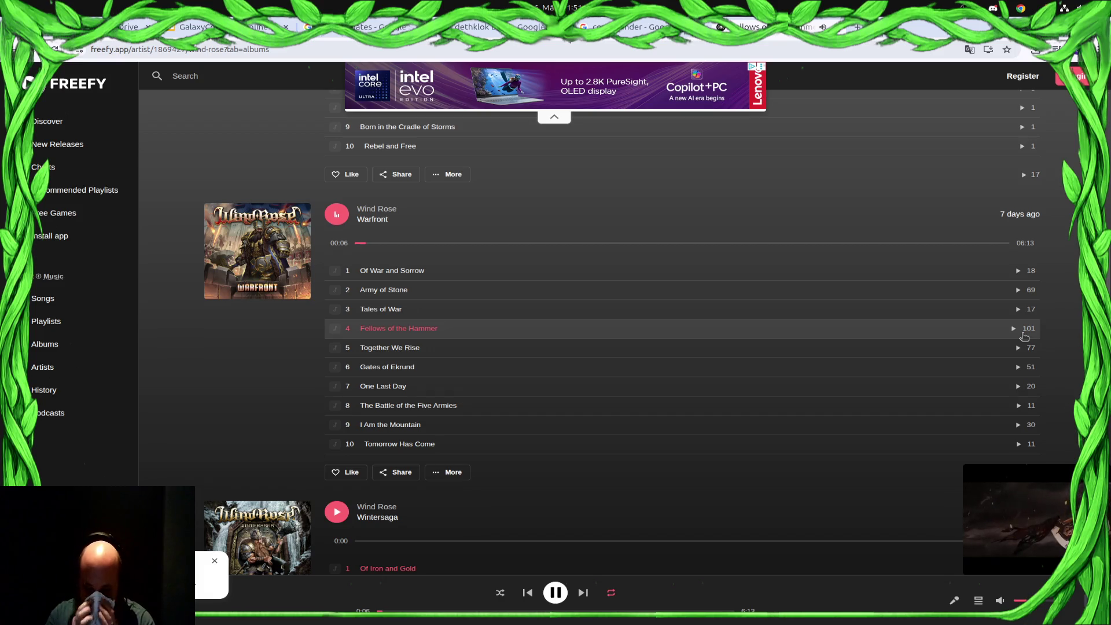
pyautogui.press('XF86AudioRaiseVolume')
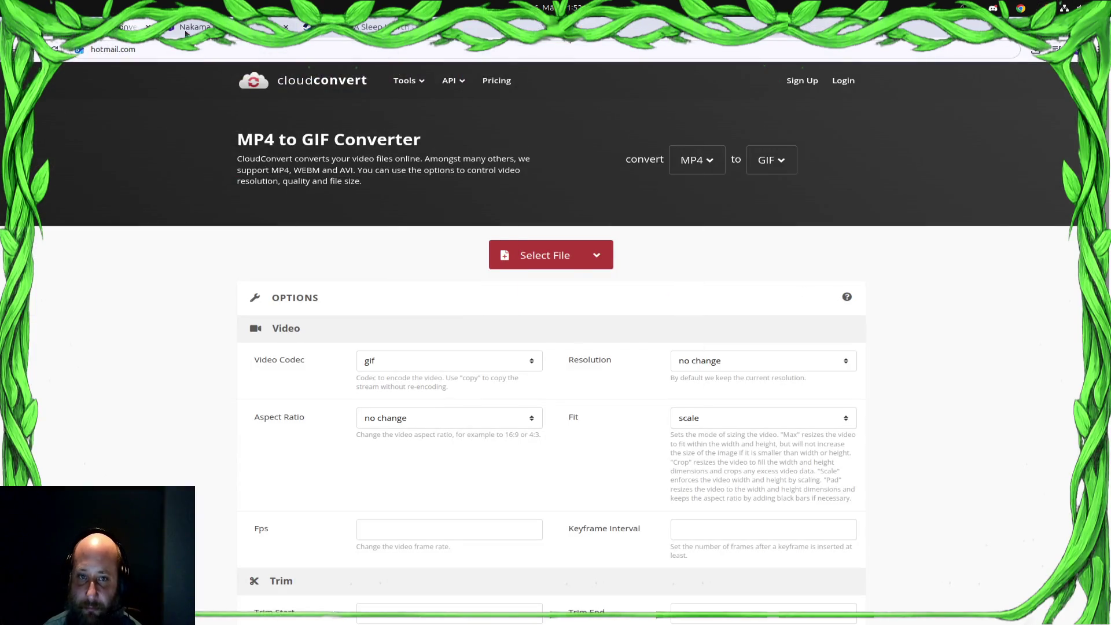
# Return to the Google Slides budget presentation
pyautogui.press('super')
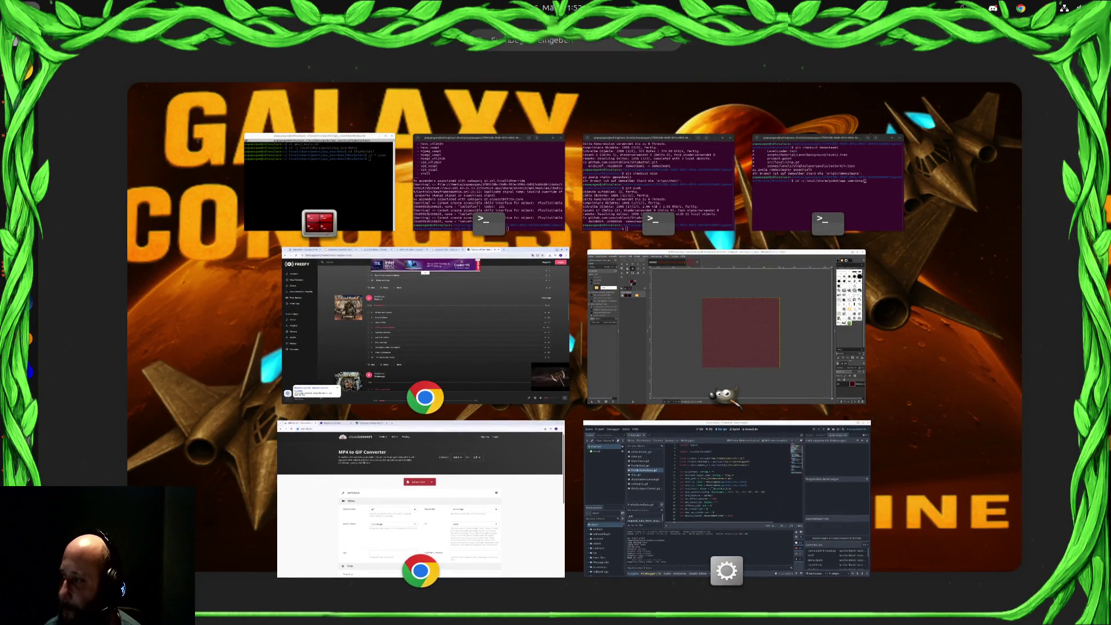
pyautogui.click(475, 347)
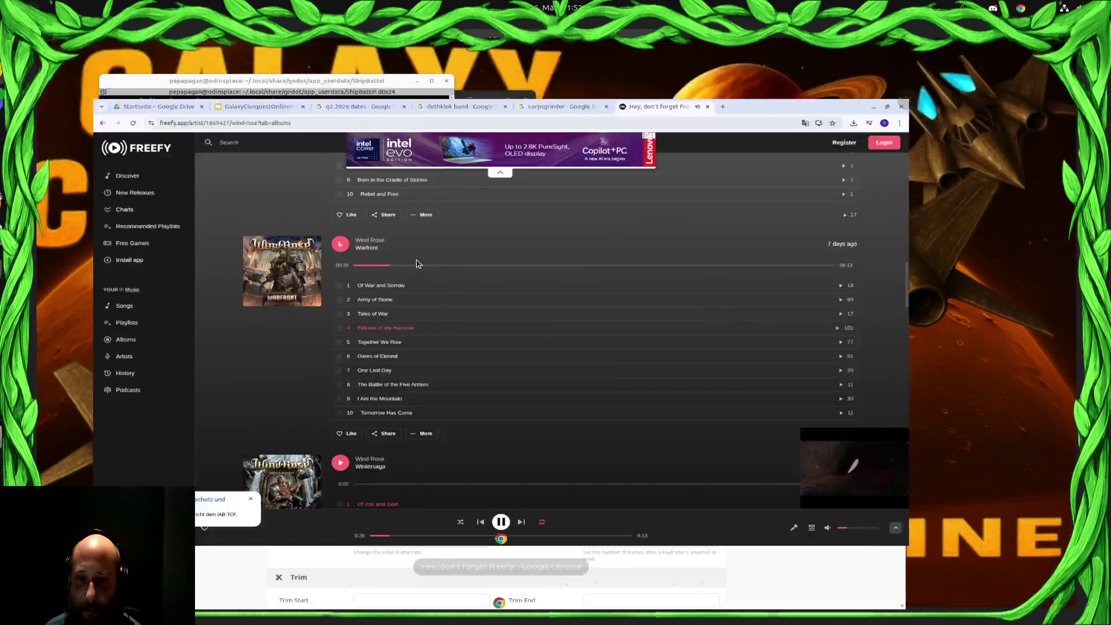
pyautogui.hotkey('alt', 'Tab')
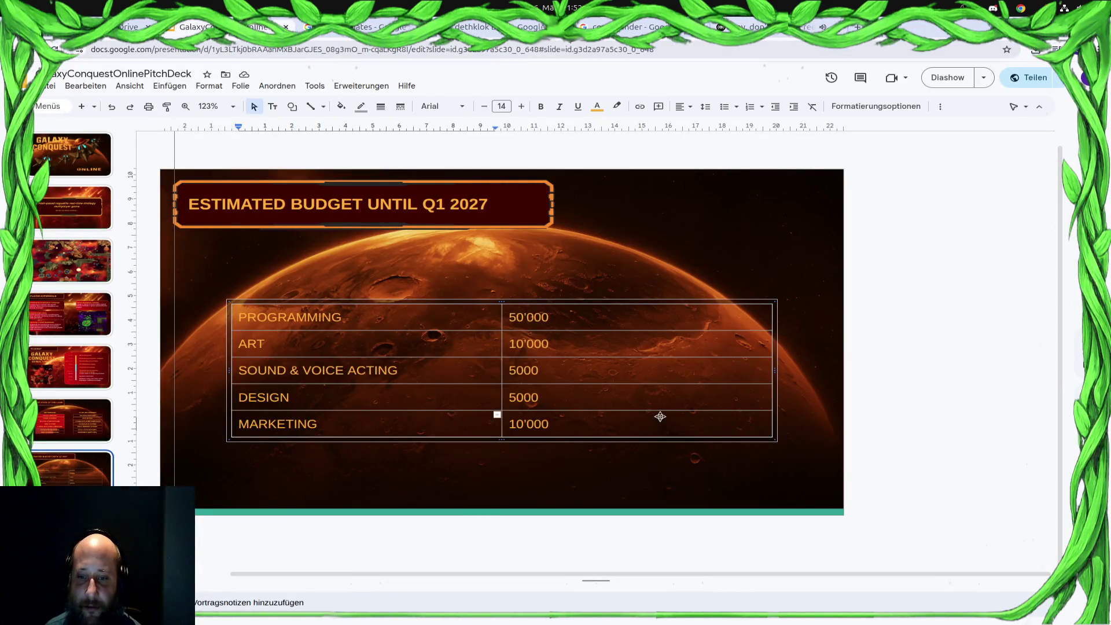
# Insert a new row below MARKETING and label it Total
pyautogui.click(654, 415)
pyautogui.rightClick(651, 419)
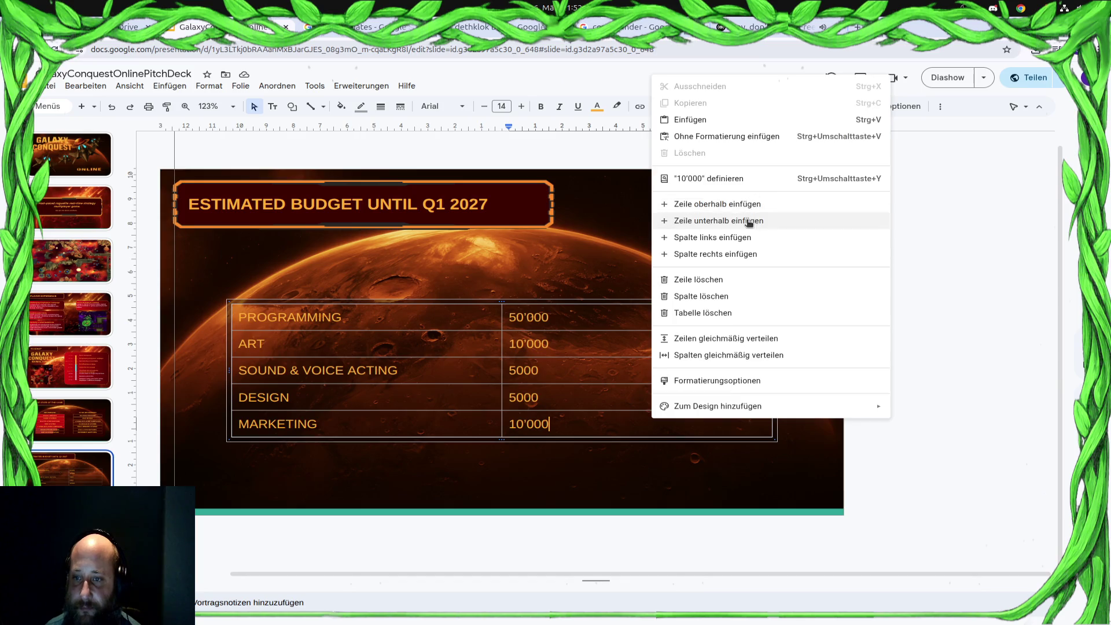
pyautogui.click(744, 221)
pyautogui.write('T')
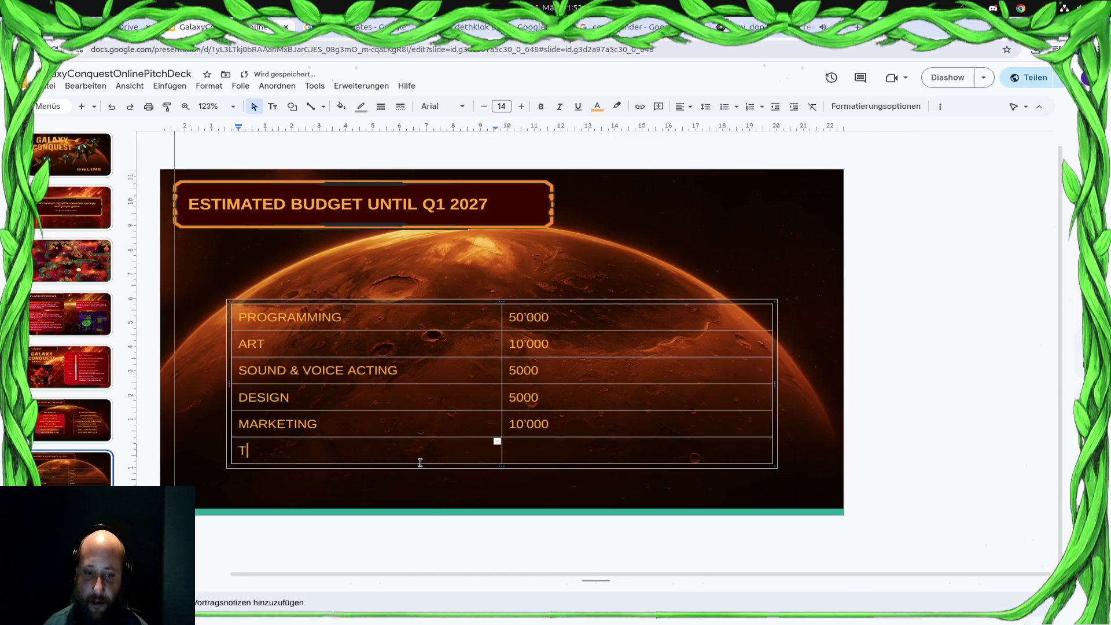
pyautogui.write('otal')
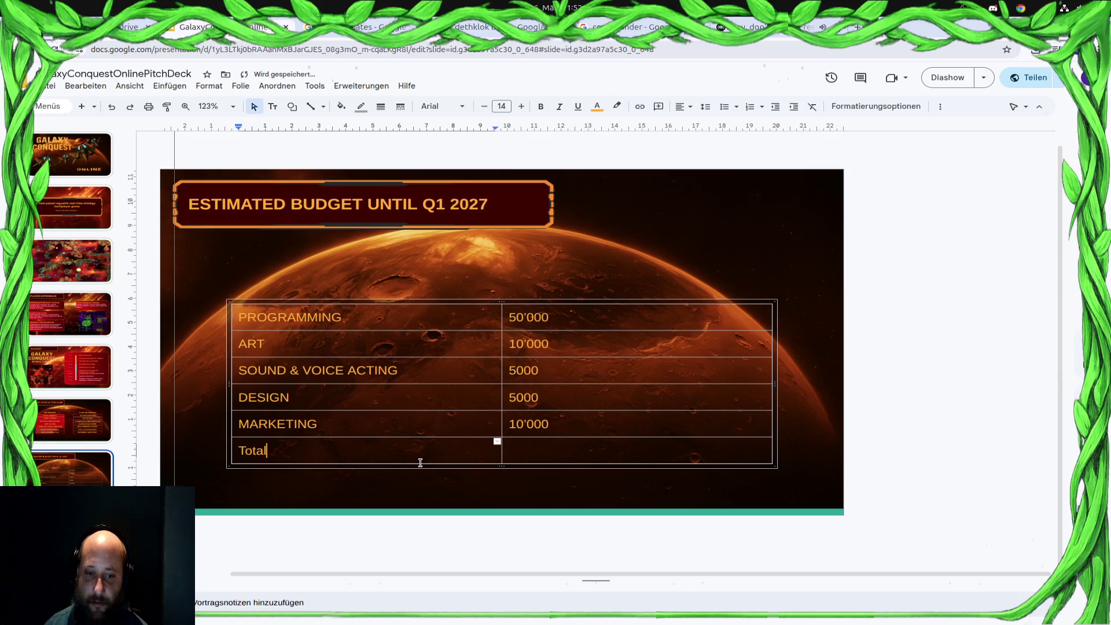
pyautogui.press('Tab')
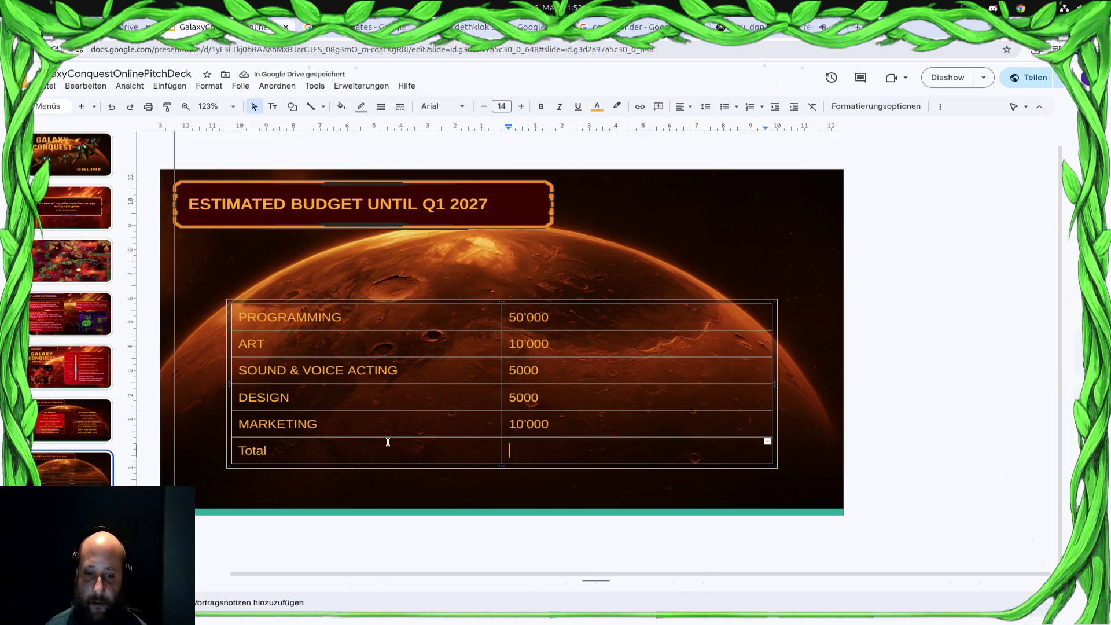
pyautogui.click(388, 442)
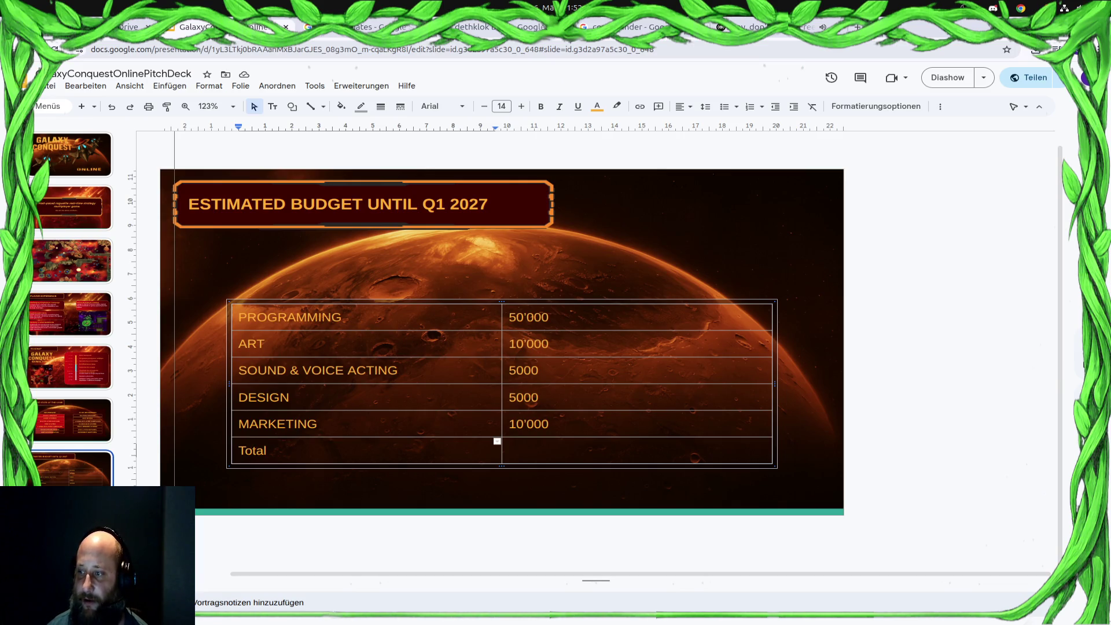
# Enter 80000 as the Total amount and make the Total row bold
pyautogui.click(688, 451)
pyautogui.write('80000')
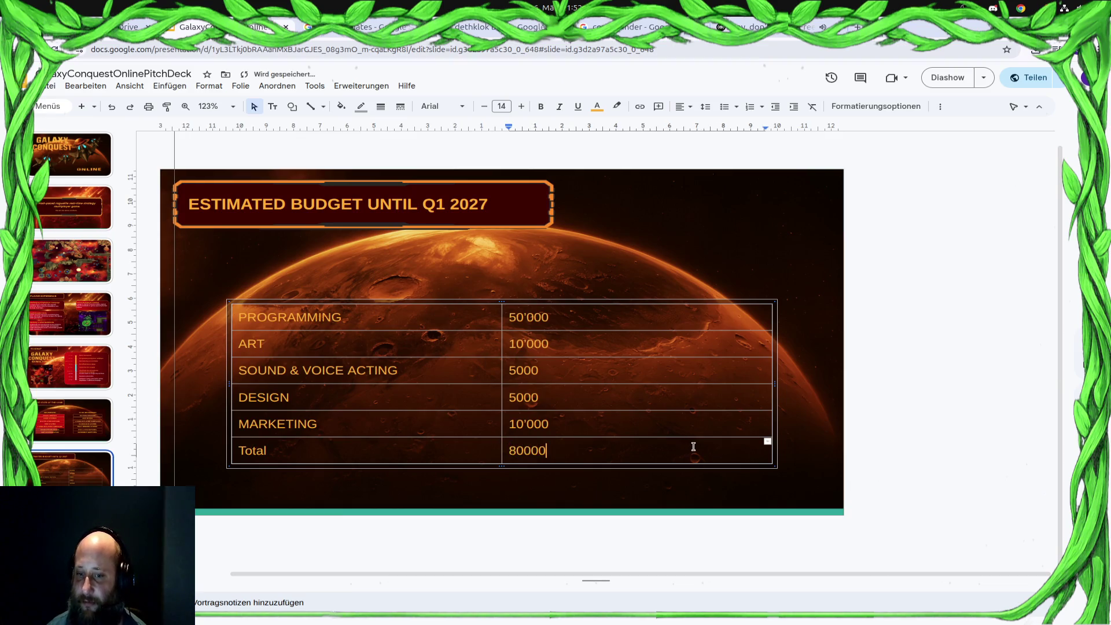
pyautogui.moveTo(667, 449)
pyautogui.mouseDown()
pyautogui.moveTo(380, 412)
pyautogui.moveTo(268, 446)
pyautogui.mouseUp()
pyautogui.click(541, 107)
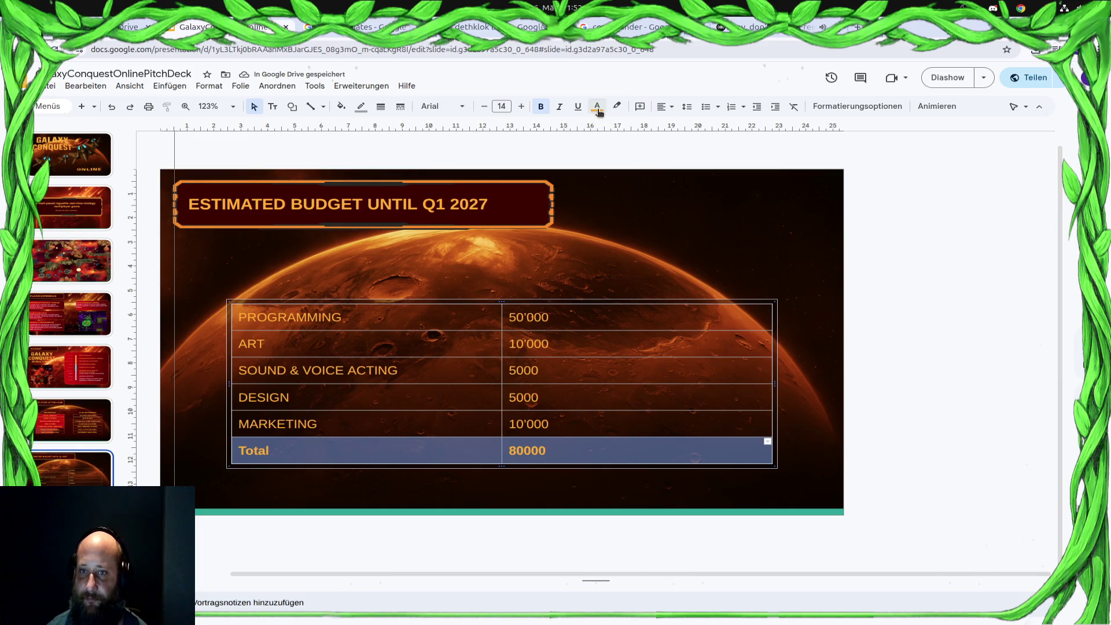
# Try light teal, light red and black fills on the Total row
pyautogui.click(341, 106)
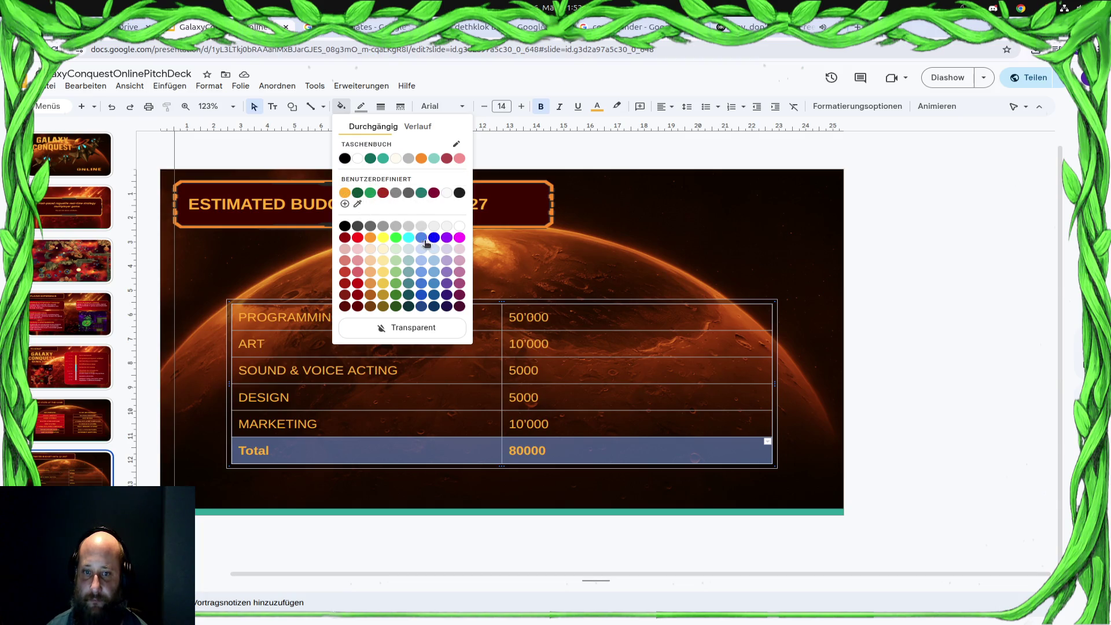
pyautogui.click(409, 261)
pyautogui.click(838, 499)
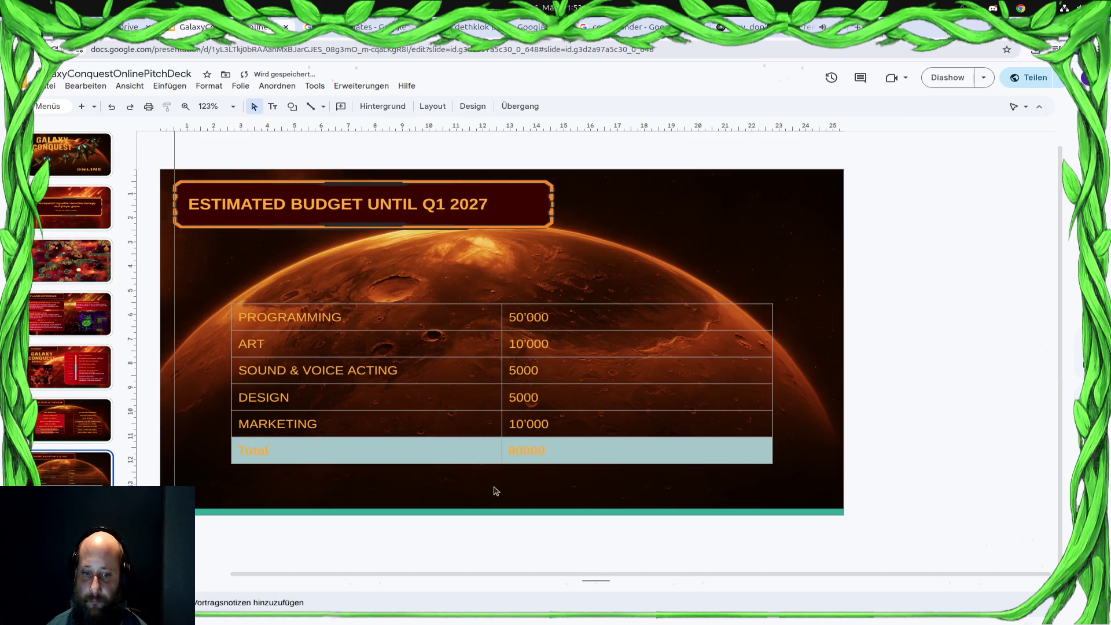
pyautogui.click(443, 453)
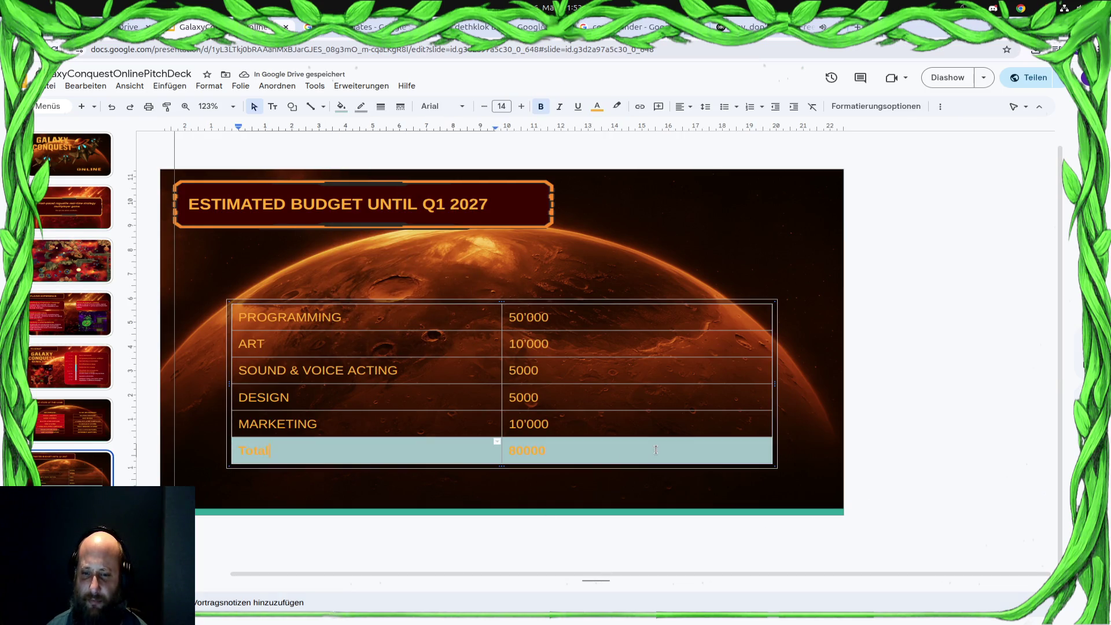
pyautogui.click(342, 106)
pyautogui.moveTo(622, 451); pyautogui.dragTo(425, 450)
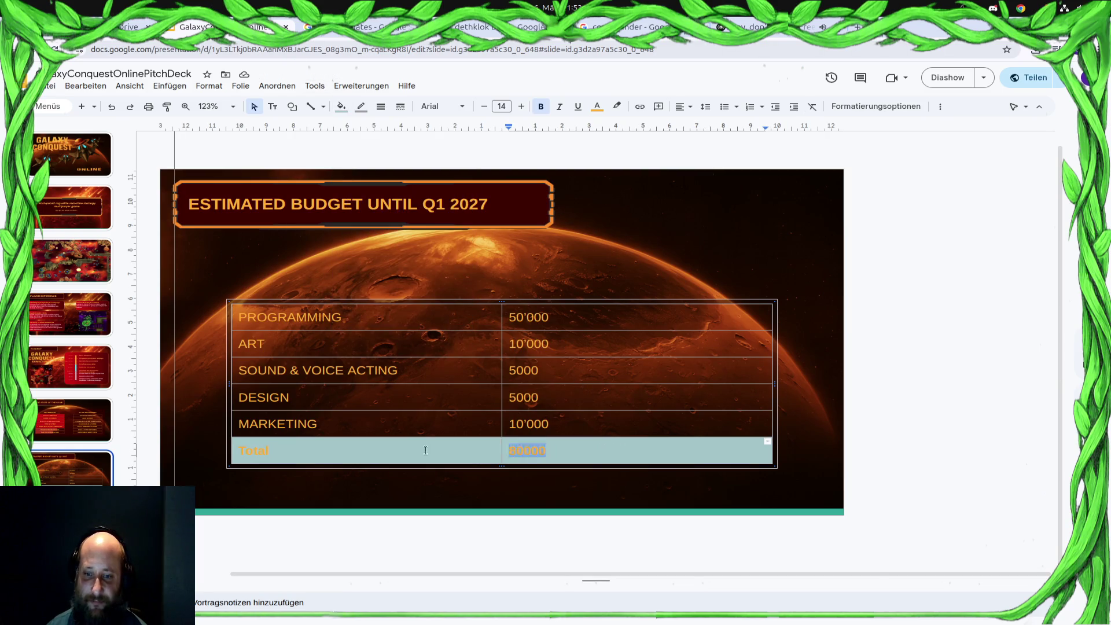
pyautogui.click(341, 106)
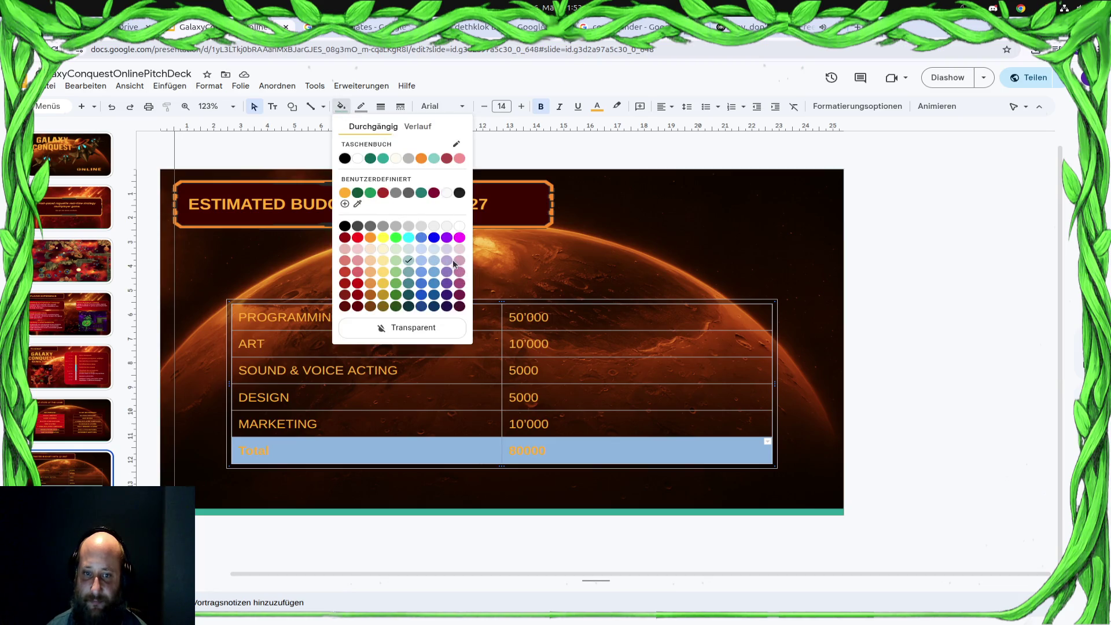
pyautogui.click(357, 261)
pyautogui.click(671, 494)
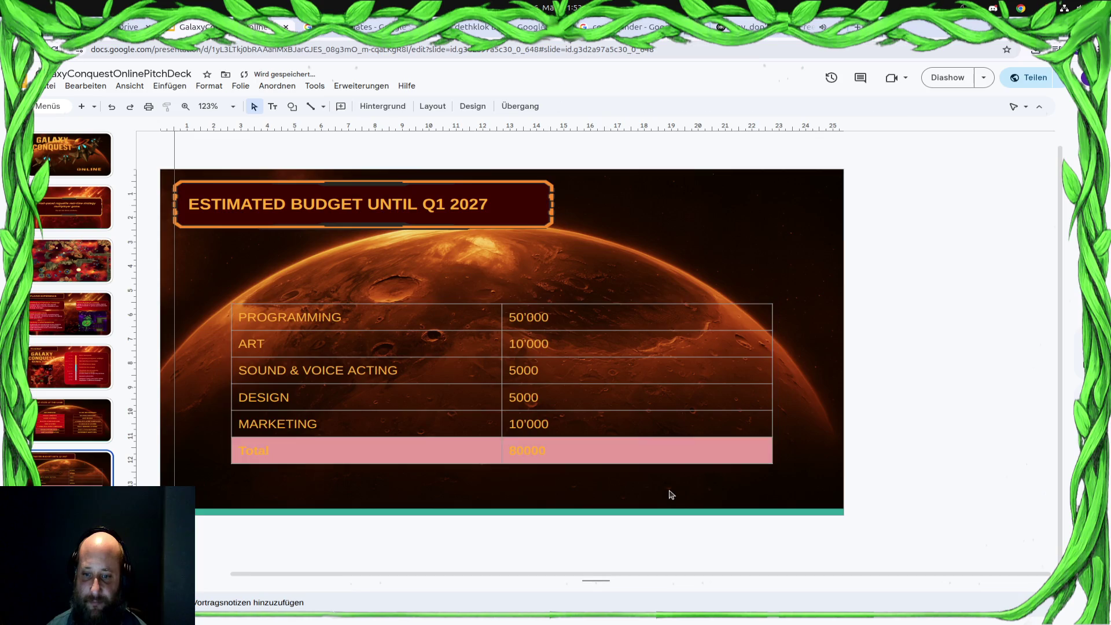
pyautogui.click(646, 451)
pyautogui.moveTo(767, 446)
pyautogui.mouseDown()
pyautogui.moveTo(232, 413)
pyautogui.moveTo(237, 445)
pyautogui.mouseUp()
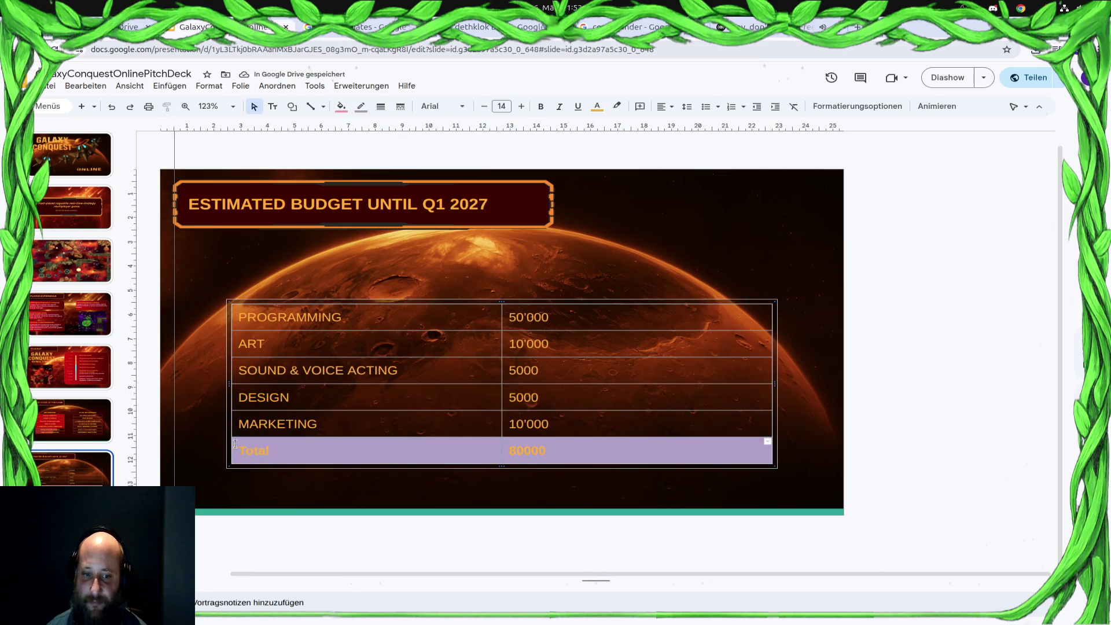
pyautogui.click(341, 106)
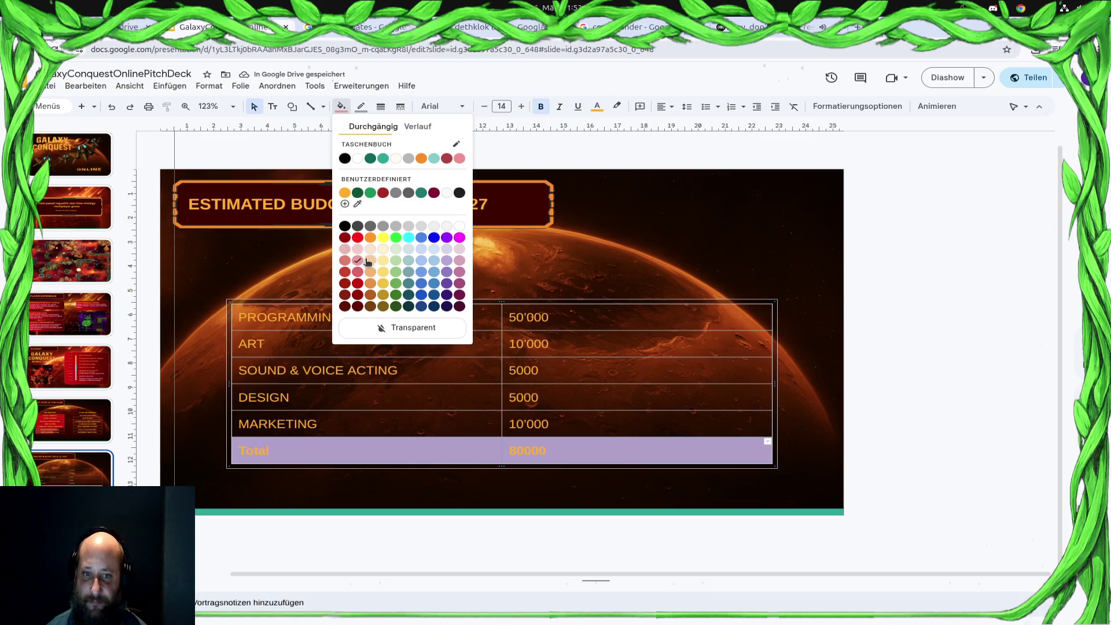
pyautogui.click(345, 232)
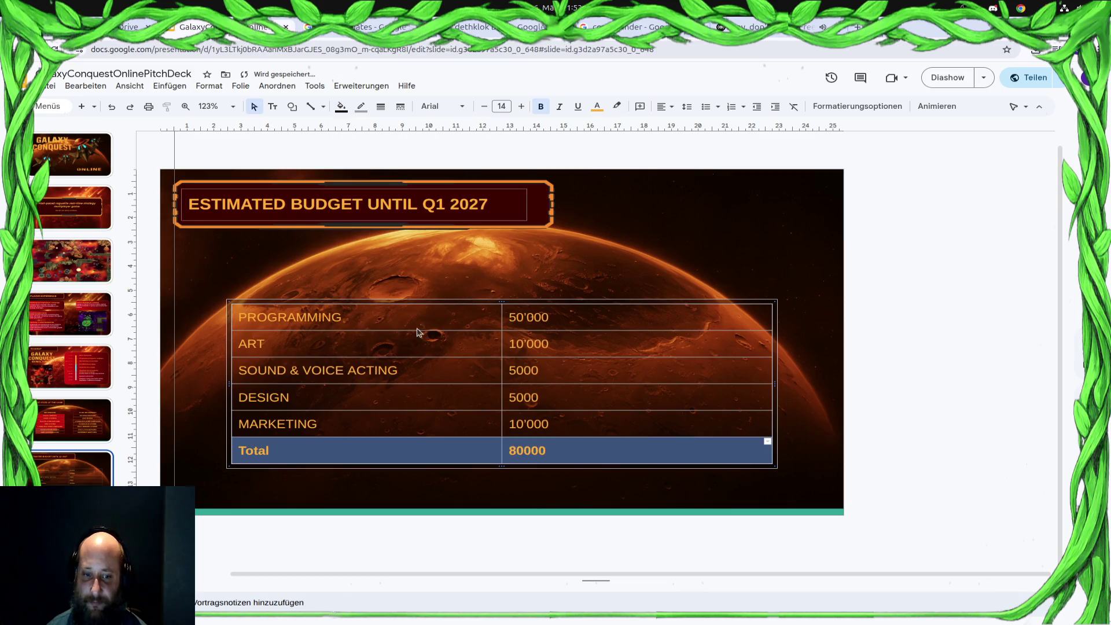
pyautogui.click(605, 473)
# Fill the Total row dark grey and select the five cost rows above it
pyautogui.click(624, 441)
pyautogui.moveTo(623, 441)
pyautogui.mouseDown()
pyautogui.moveTo(624, 425)
pyautogui.moveTo(625, 449)
pyautogui.mouseUp()
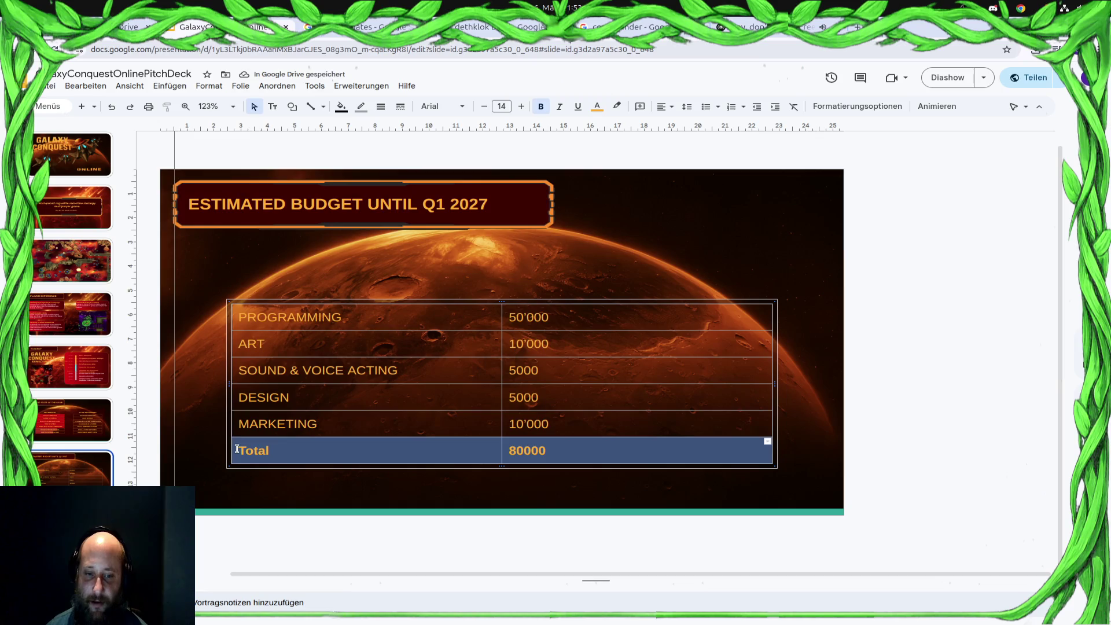
pyautogui.click(349, 112)
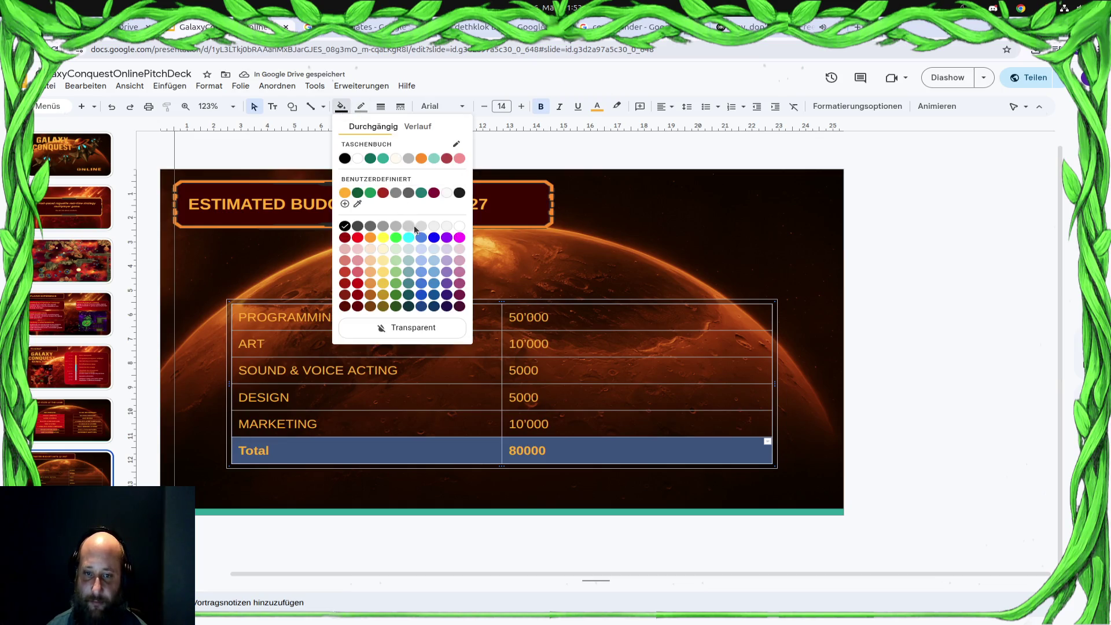
pyautogui.click(384, 235)
pyautogui.click(618, 478)
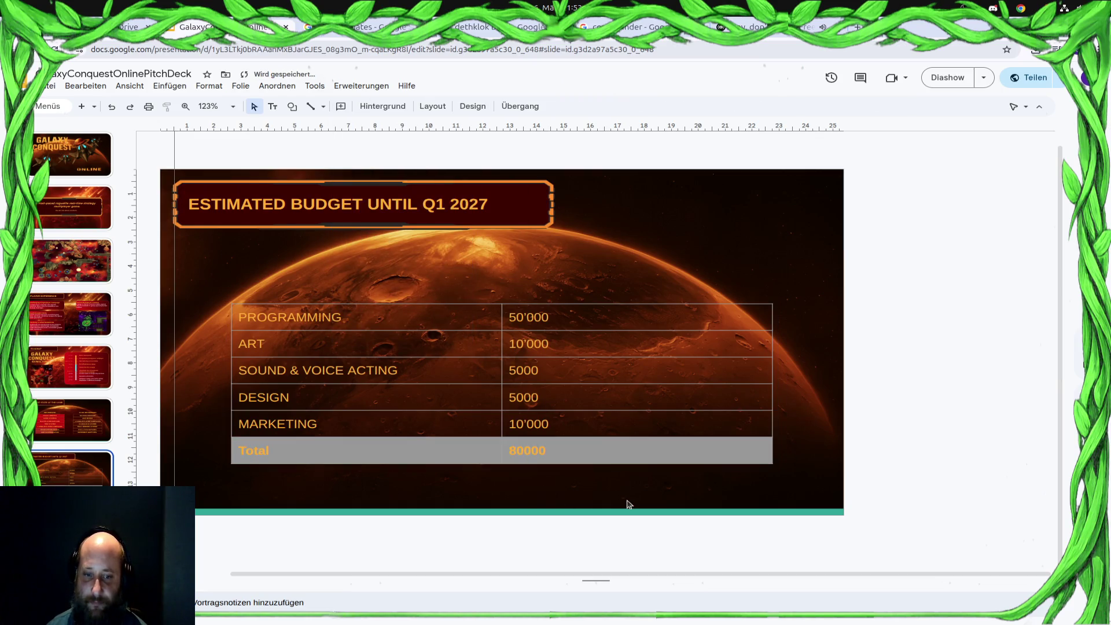
pyautogui.moveTo(605, 454)
pyautogui.mouseDown()
pyautogui.moveTo(188, 417)
pyautogui.moveTo(199, 446)
pyautogui.mouseUp()
pyautogui.click(341, 106)
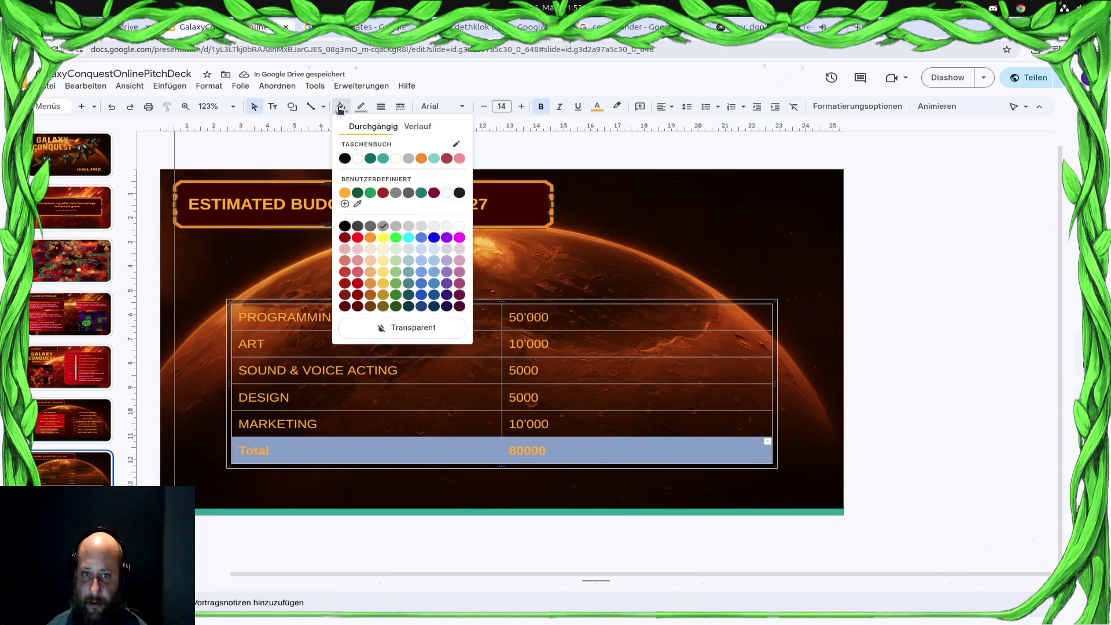
pyautogui.click(370, 228)
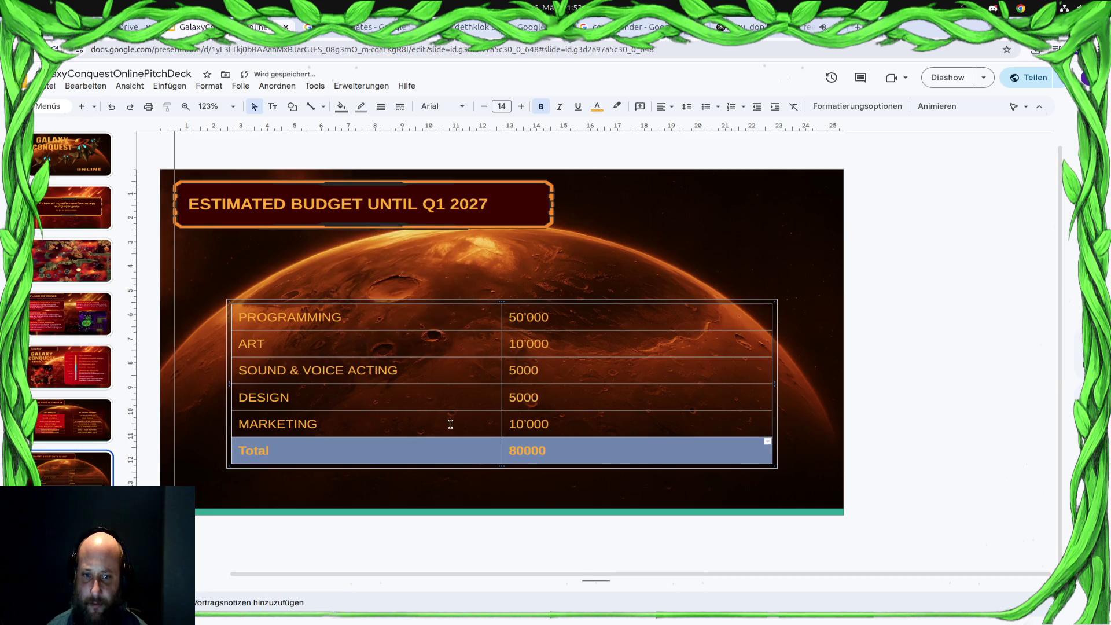
pyautogui.moveTo(239, 318); pyautogui.dragTo(591, 413)
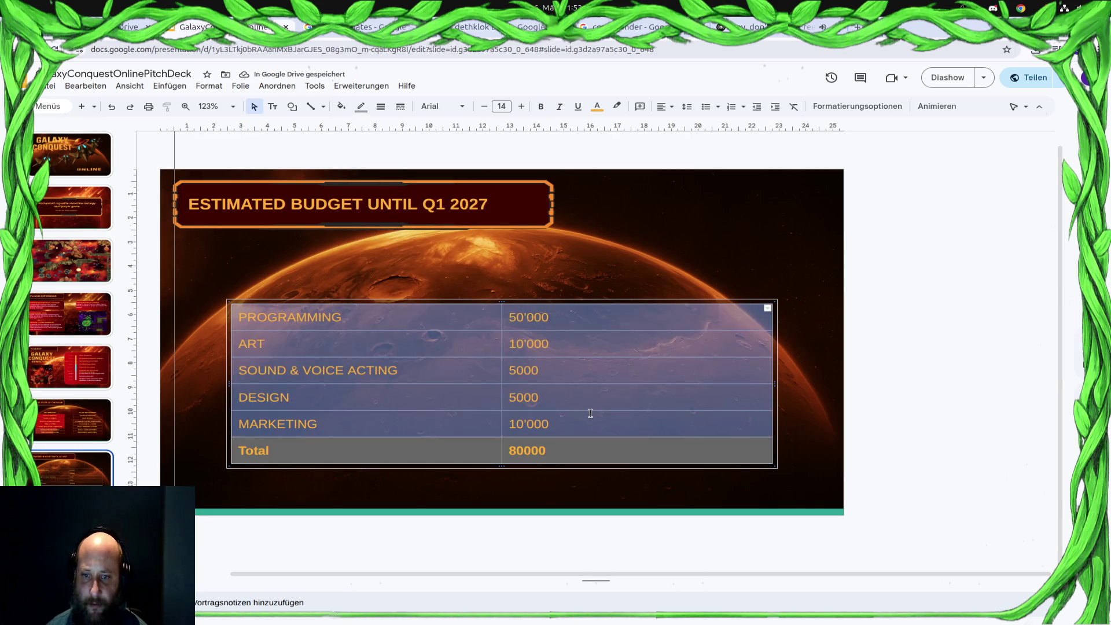
pyautogui.click(361, 106)
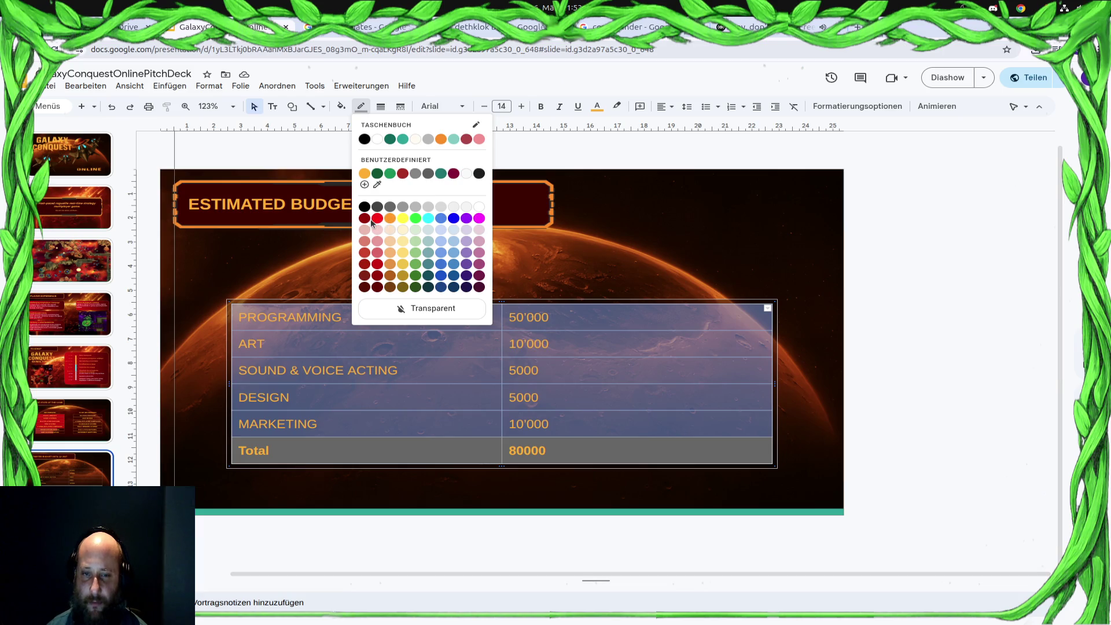
# Open the custom colour picker, abandoning attempts to sample the title box colour
pyautogui.click(377, 184)
pyautogui.click(323, 217)
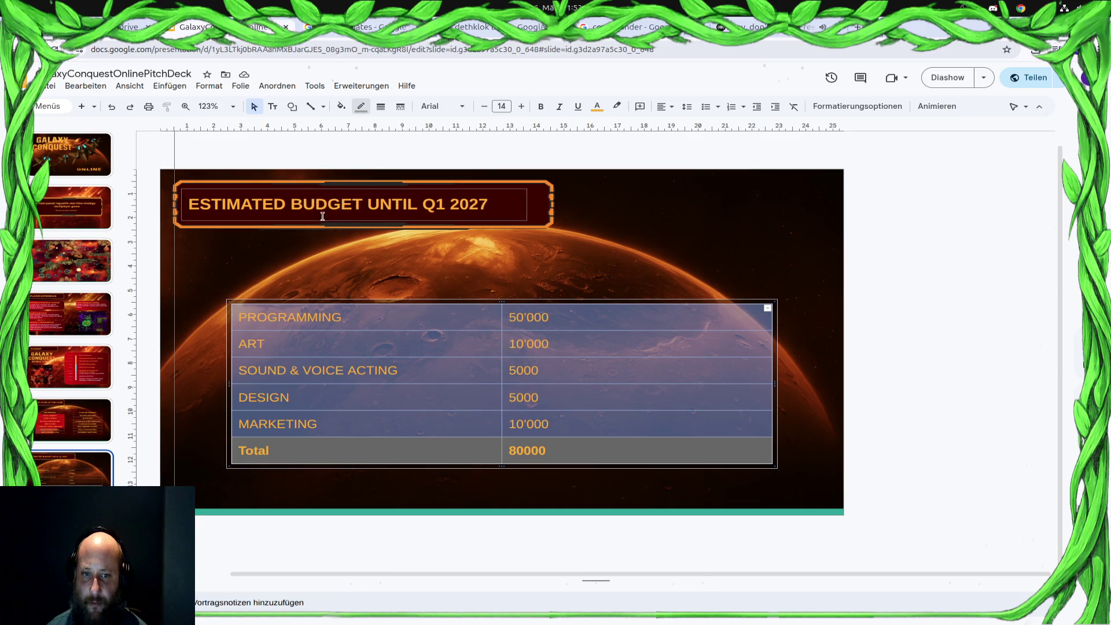
pyautogui.click(360, 106)
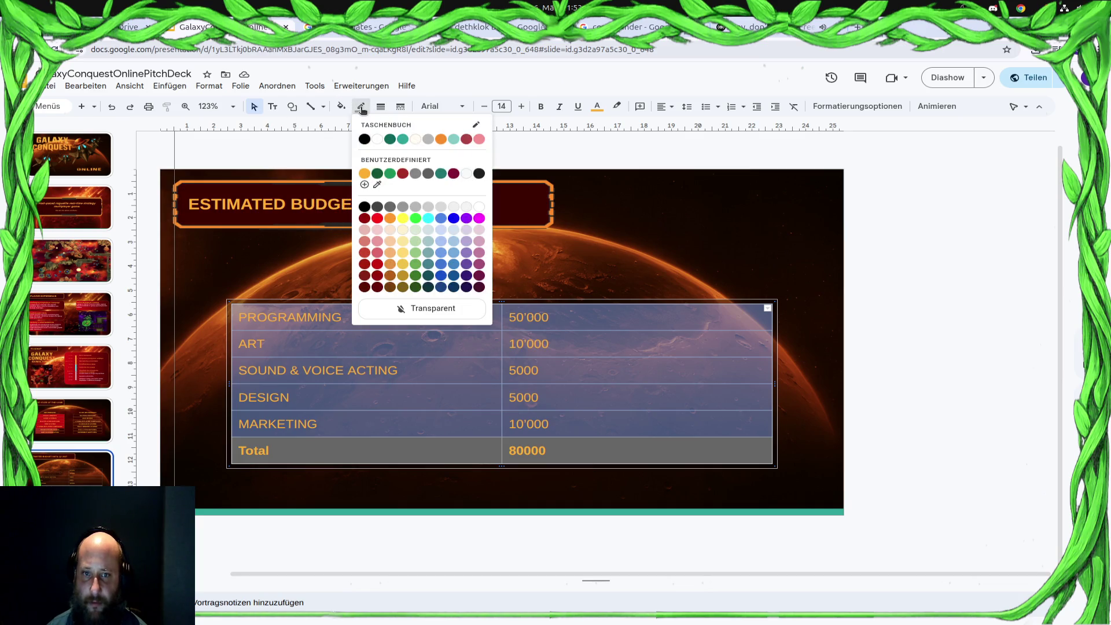
pyautogui.click(365, 185)
pyautogui.click(519, 352)
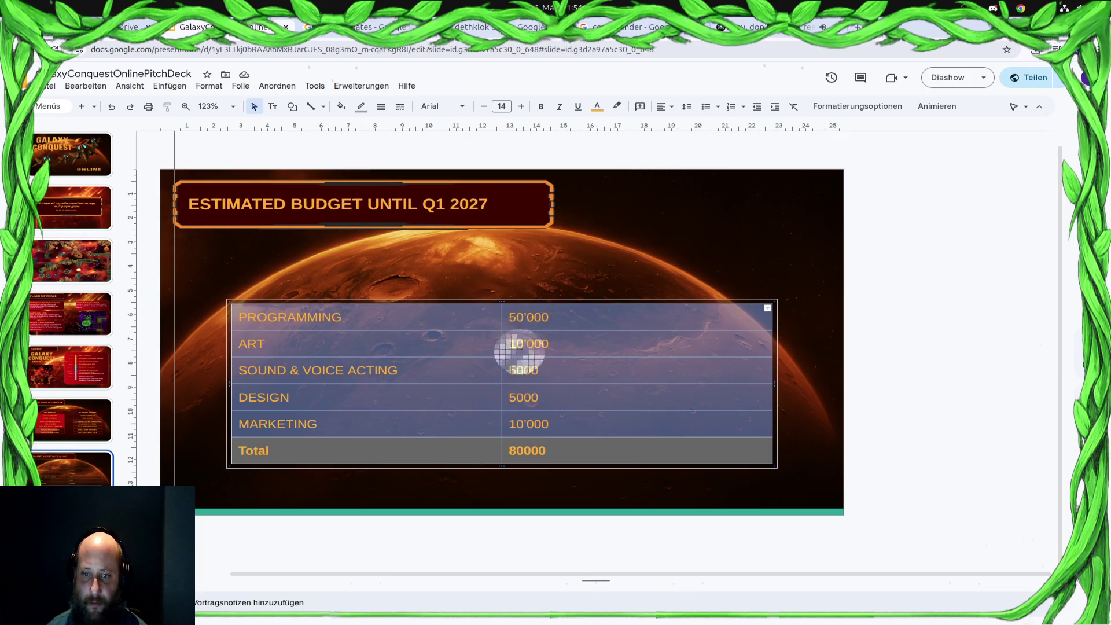
pyautogui.press('Escape')
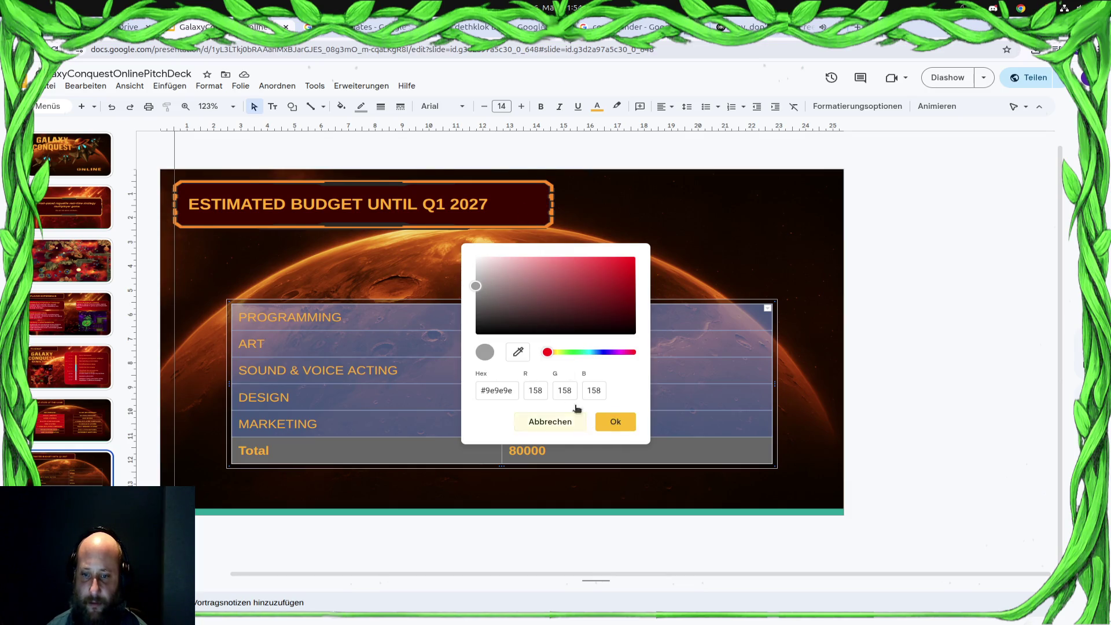
pyautogui.click(519, 353)
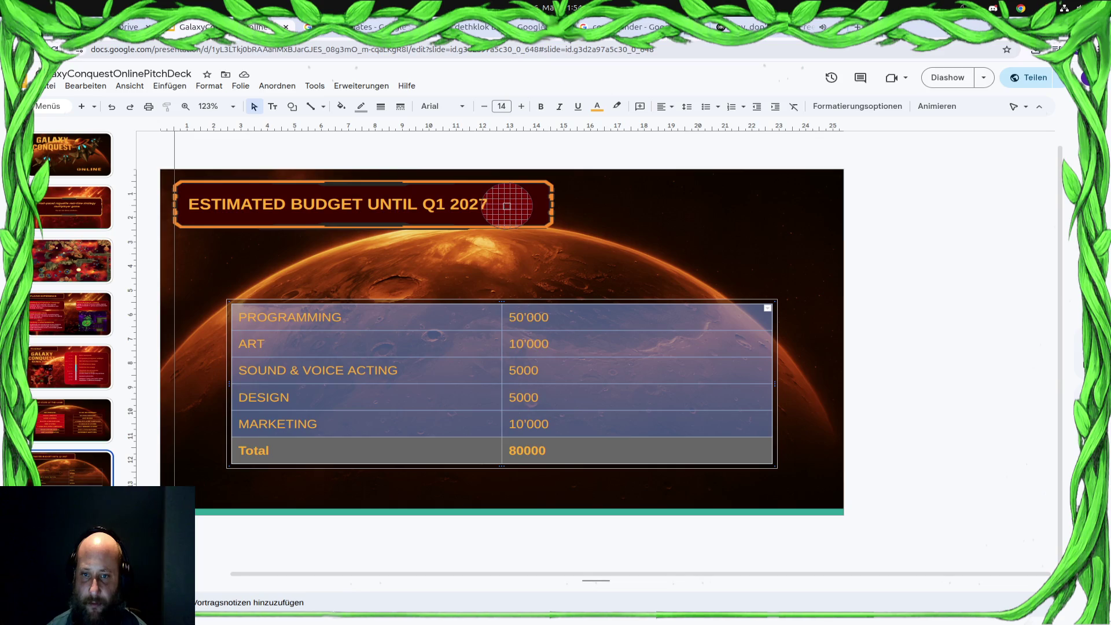
pyautogui.press('Escape')
pyautogui.click(519, 352)
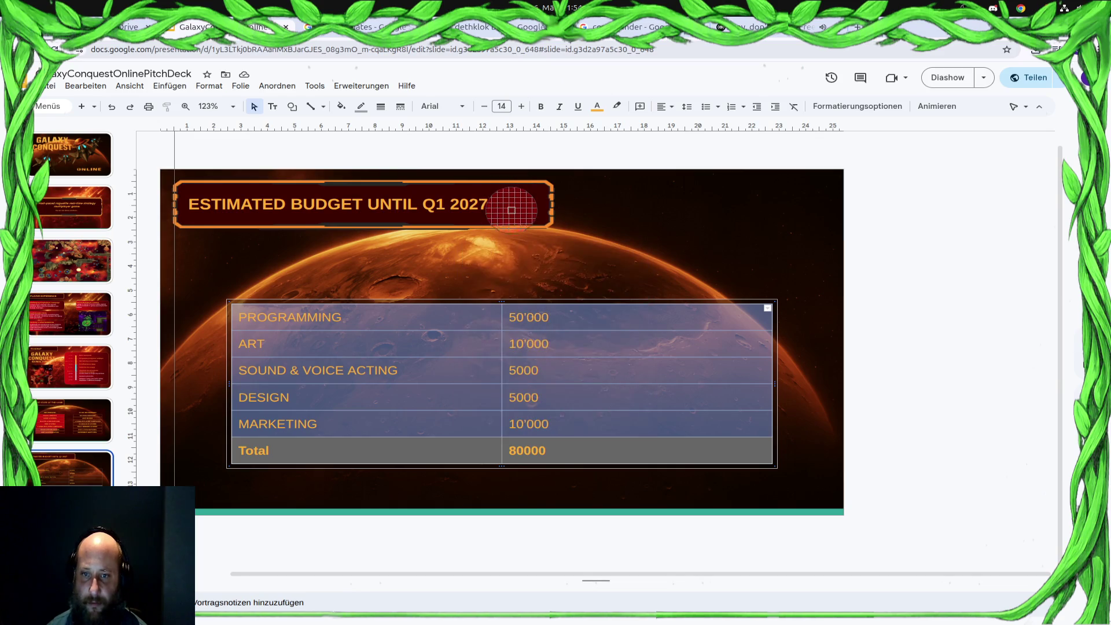
pyautogui.press('Escape')
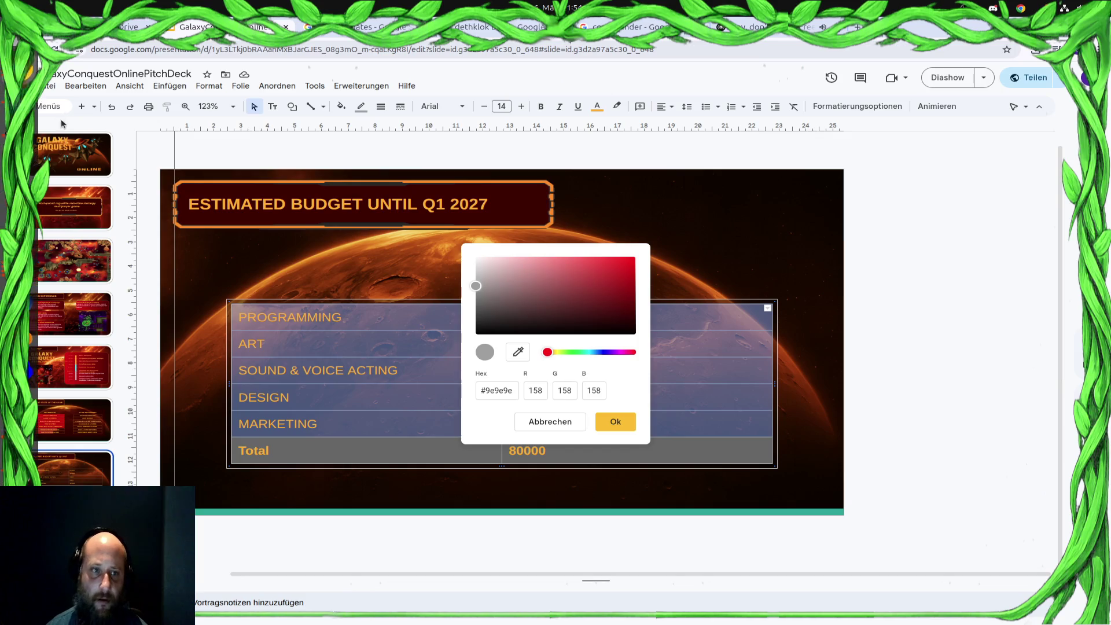
# Copy the dark red hex code 3e0000 from GIMP's foreground colour dialog
pyautogui.hotkey('alt', 'Tab')
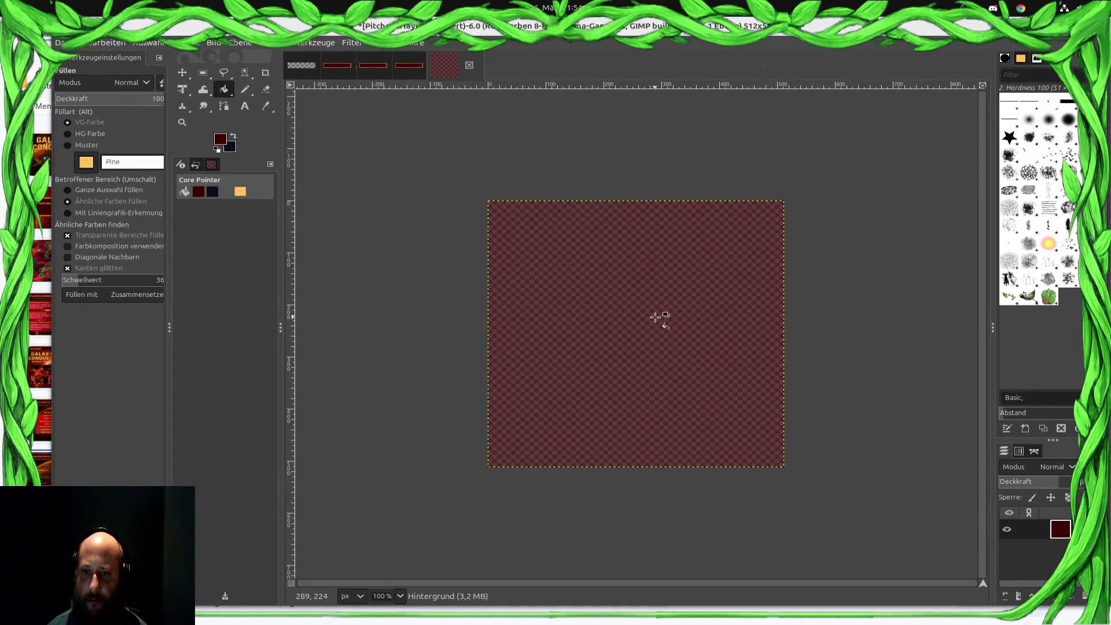
pyautogui.click(220, 139)
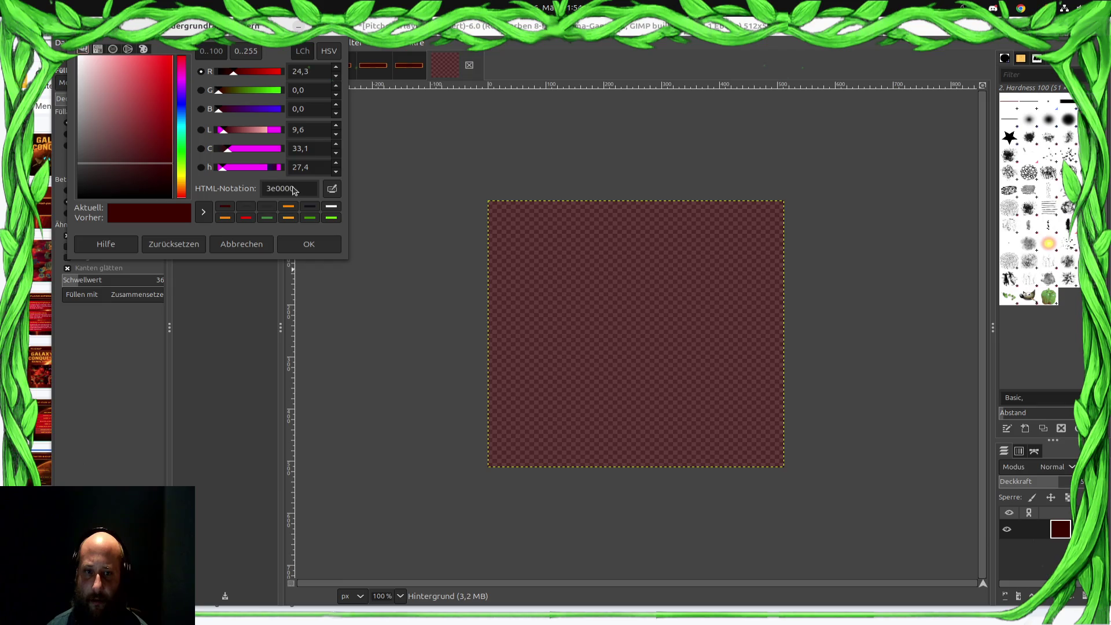
pyautogui.click(281, 189)
pyautogui.hotkey('alt', 'Tab')
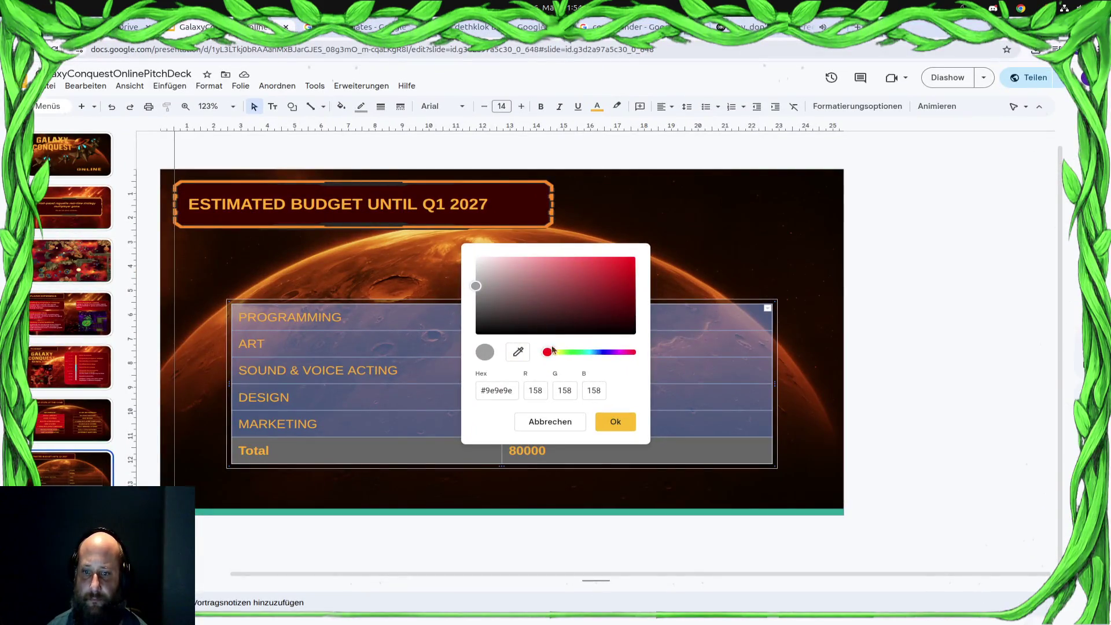
# Apply the dark red #3e0000 fill to the cost rows and view the table's formatting options
pyautogui.tripleClick(508, 394)
pyautogui.write('#3e0000')
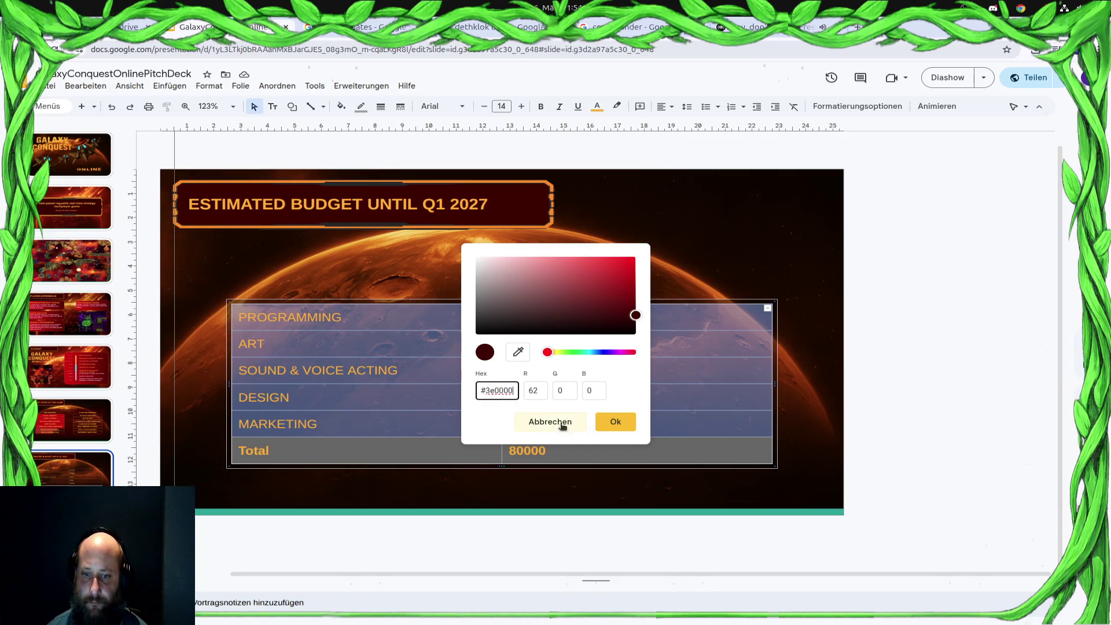
pyautogui.click(615, 421)
pyautogui.click(709, 464)
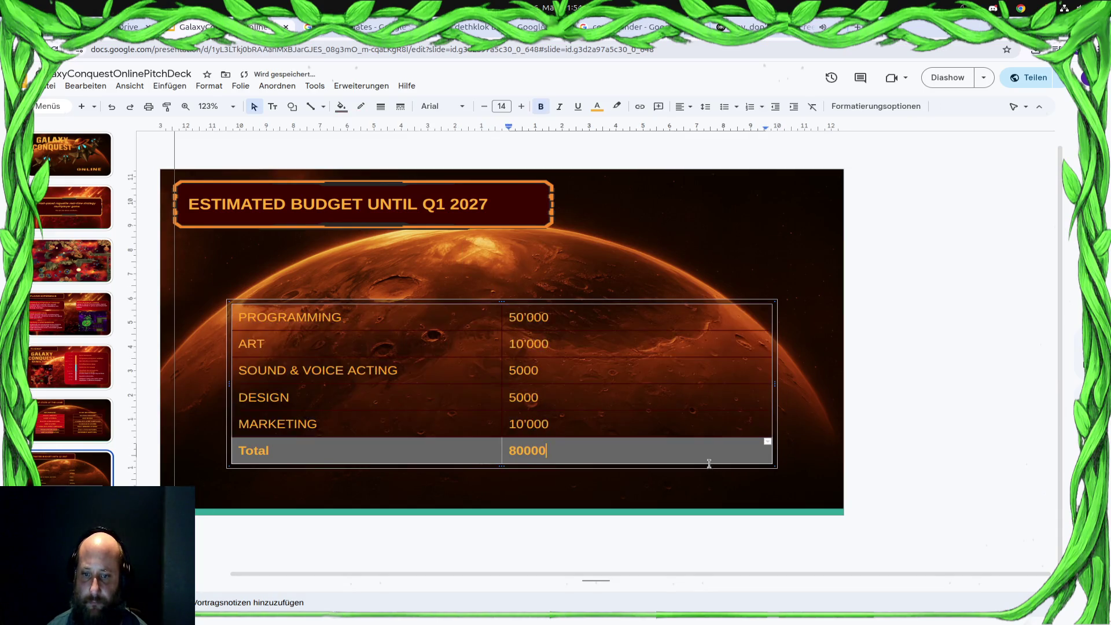
pyautogui.doubleClick(633, 427)
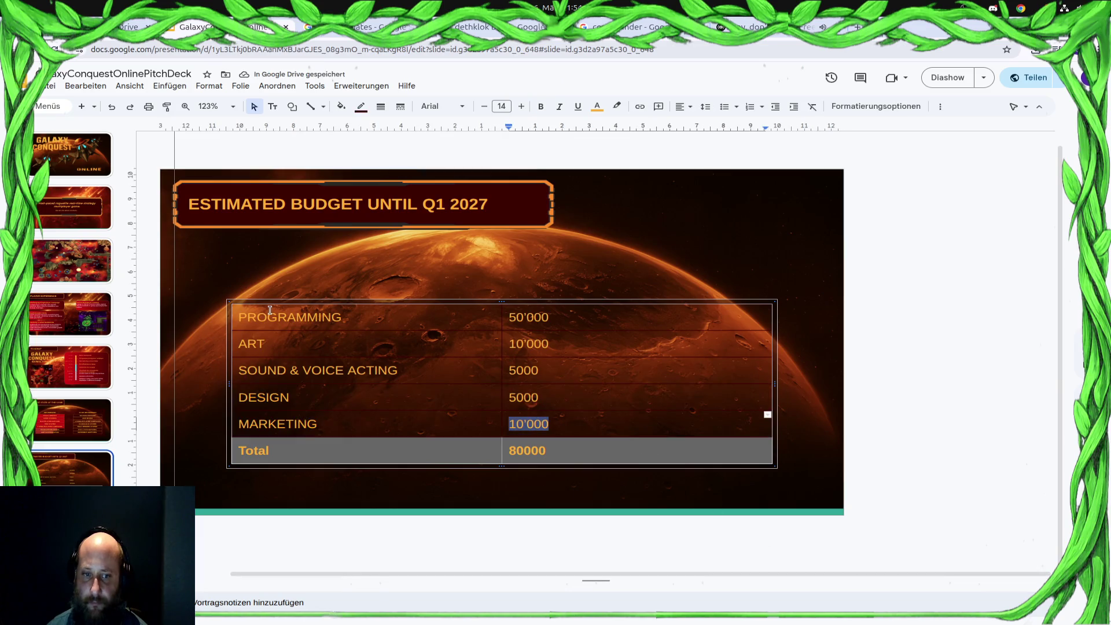
pyautogui.keyDown('shift'); pyautogui.click(269, 311); pyautogui.keyUp('shift')
pyautogui.click(876, 106)
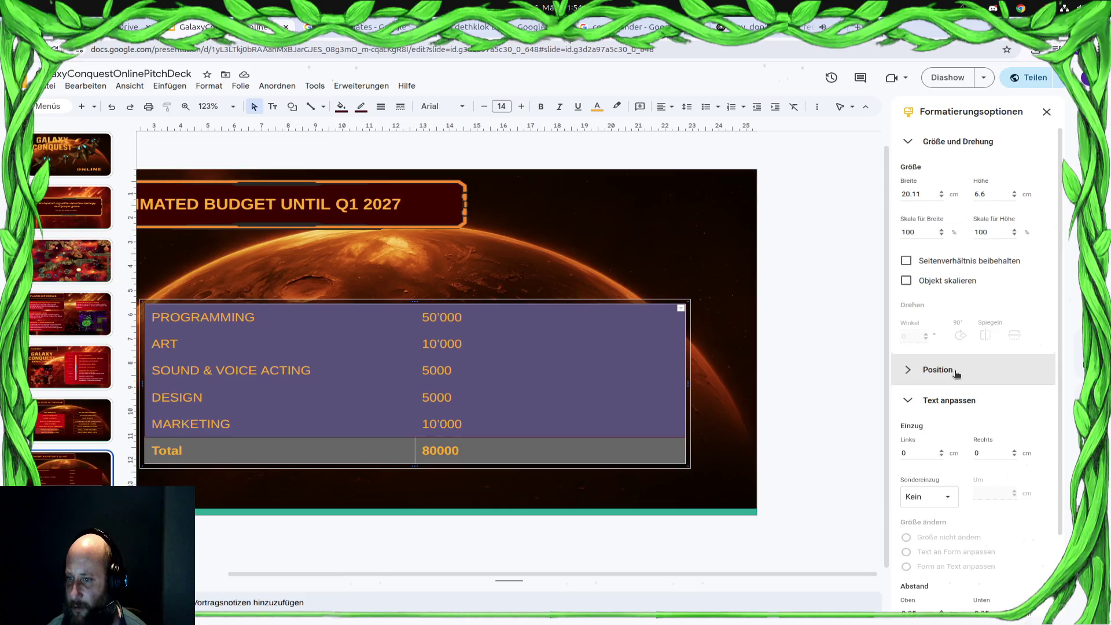
pyautogui.scroll(-2, 957, 374)
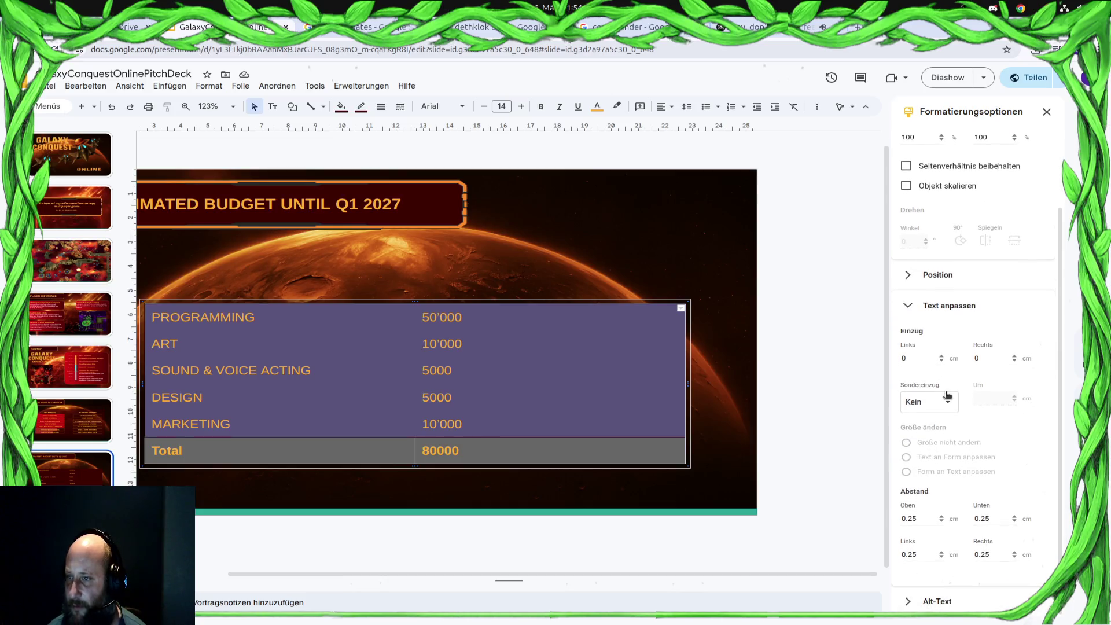
pyautogui.scroll(2, 947, 395)
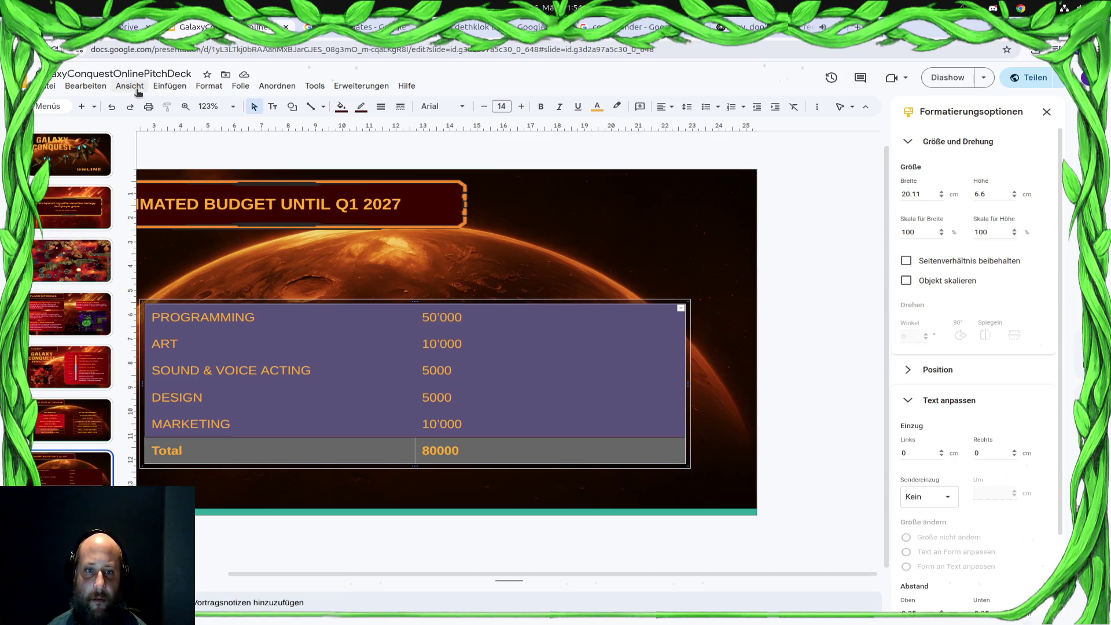
# Select all cells of the five cost rows and give them all borders
pyautogui.click(247, 324)
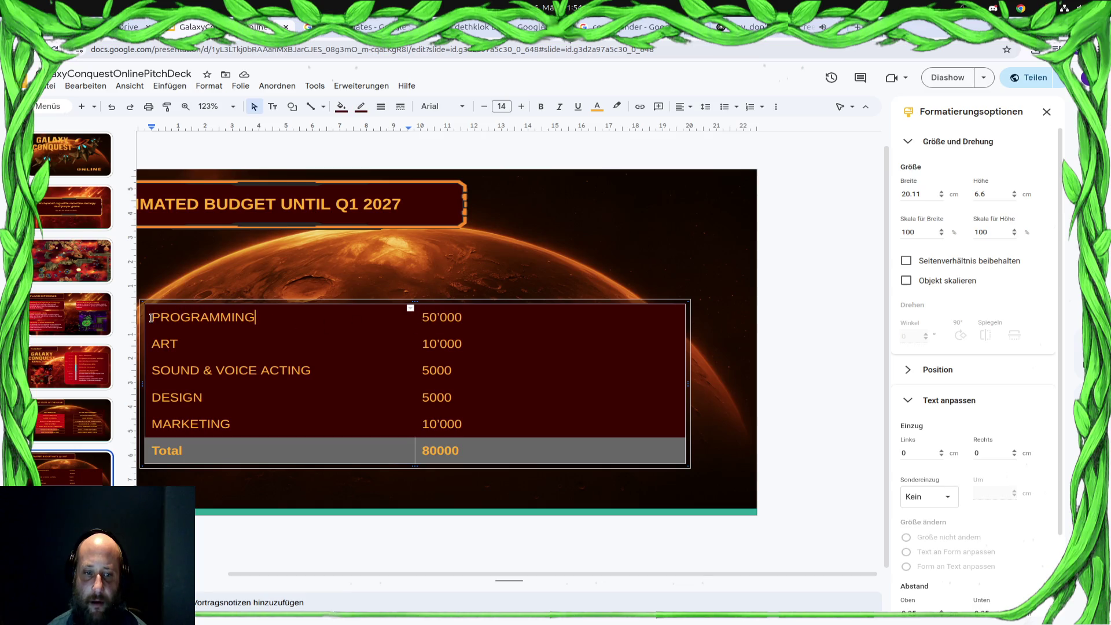
pyautogui.moveTo(151, 318)
pyautogui.mouseDown()
pyautogui.moveTo(600, 437)
pyautogui.moveTo(594, 420)
pyautogui.mouseUp()
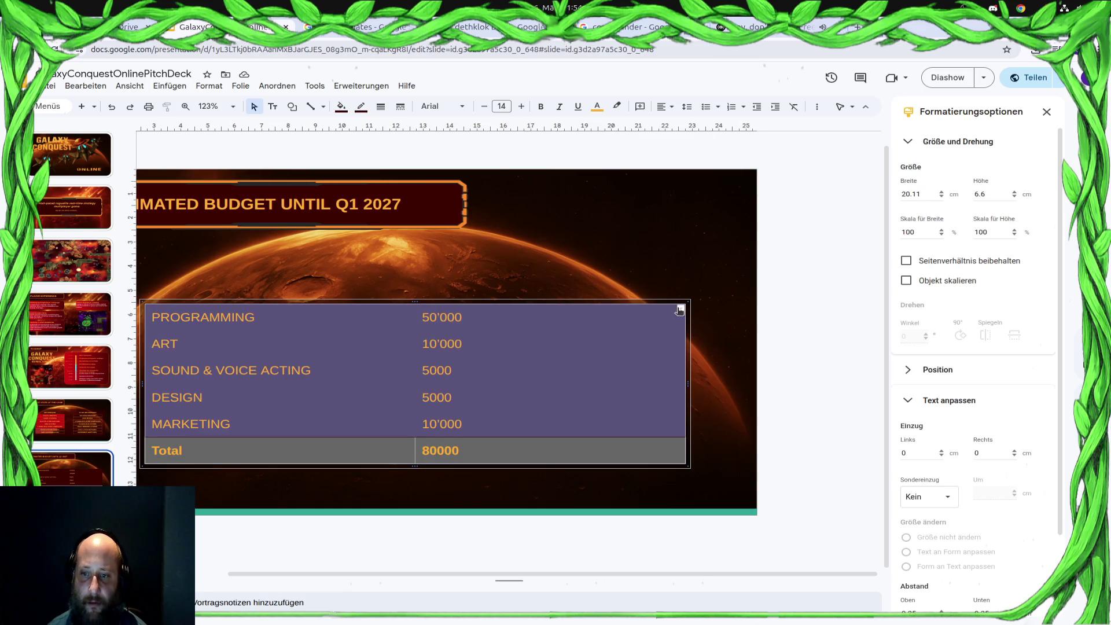
pyautogui.click(680, 311)
pyautogui.moveTo(152, 317); pyautogui.dragTo(180, 318)
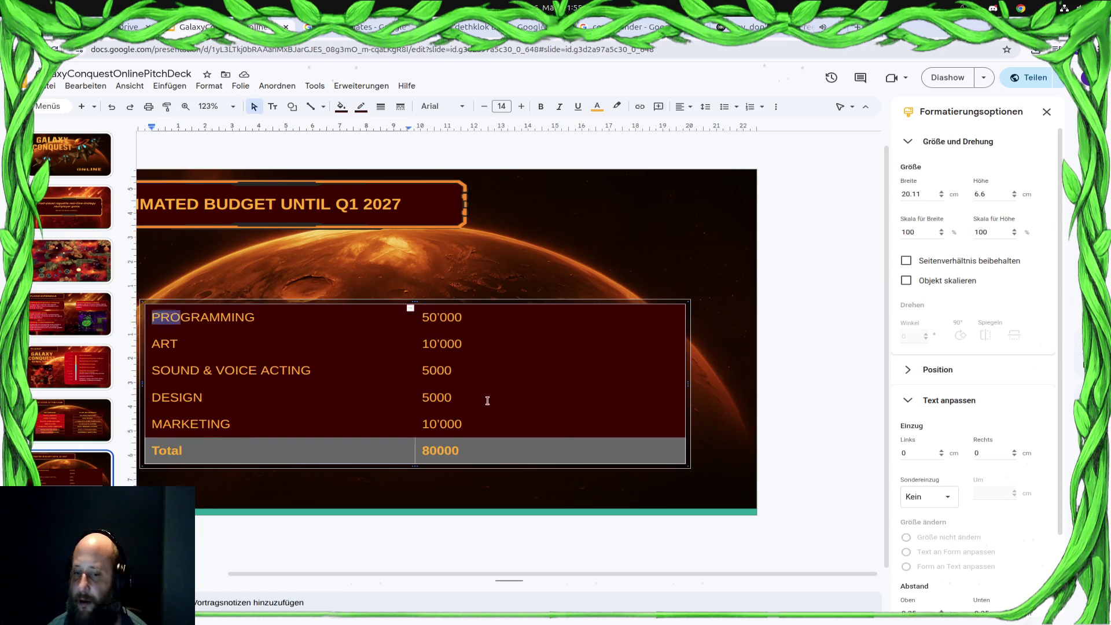
pyautogui.moveTo(488, 401); pyautogui.dragTo(585, 410)
pyautogui.click(682, 310)
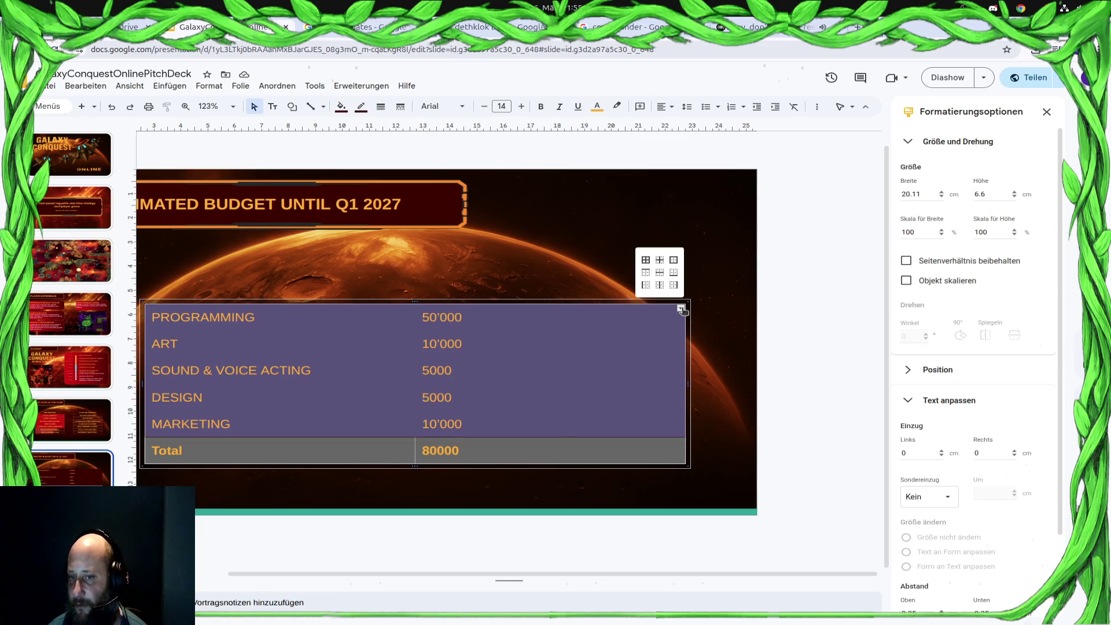
pyautogui.click(651, 267)
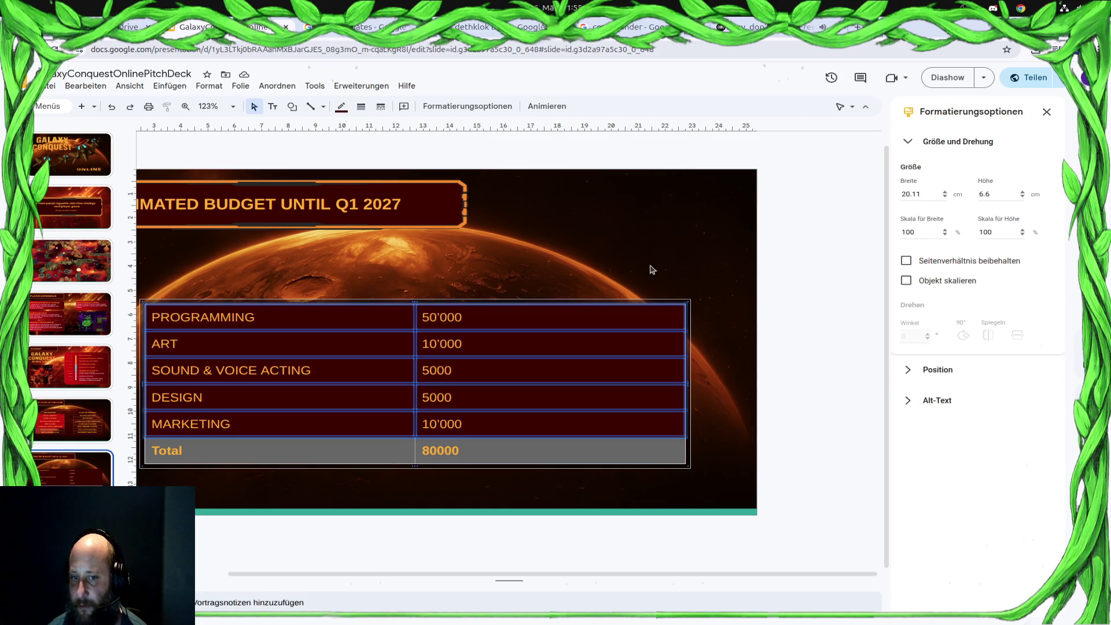
# Colour the cost rows' cell borders orange, after briefly trying green
pyautogui.click(800, 447)
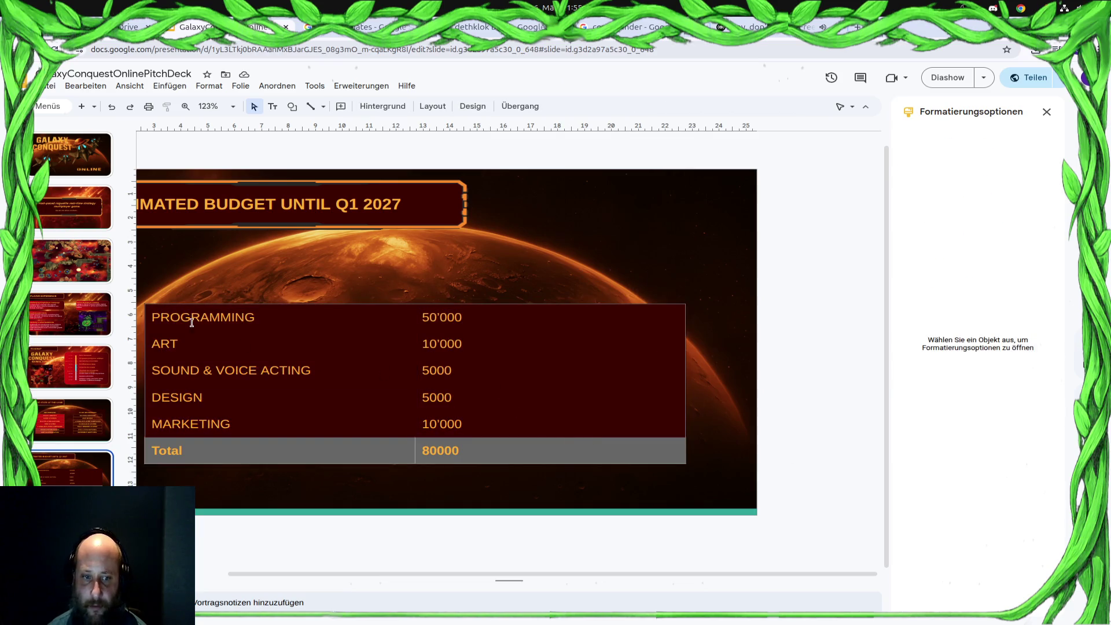
pyautogui.moveTo(192, 322)
pyautogui.mouseDown()
pyautogui.moveTo(498, 405)
pyautogui.moveTo(501, 425)
pyautogui.mouseUp()
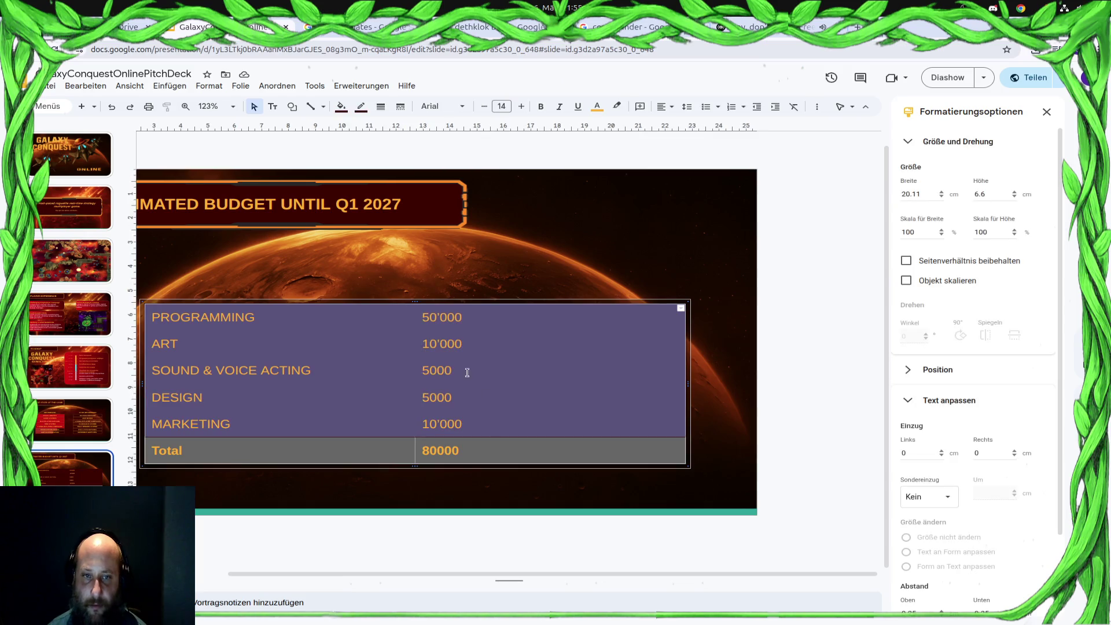
pyautogui.click(361, 107)
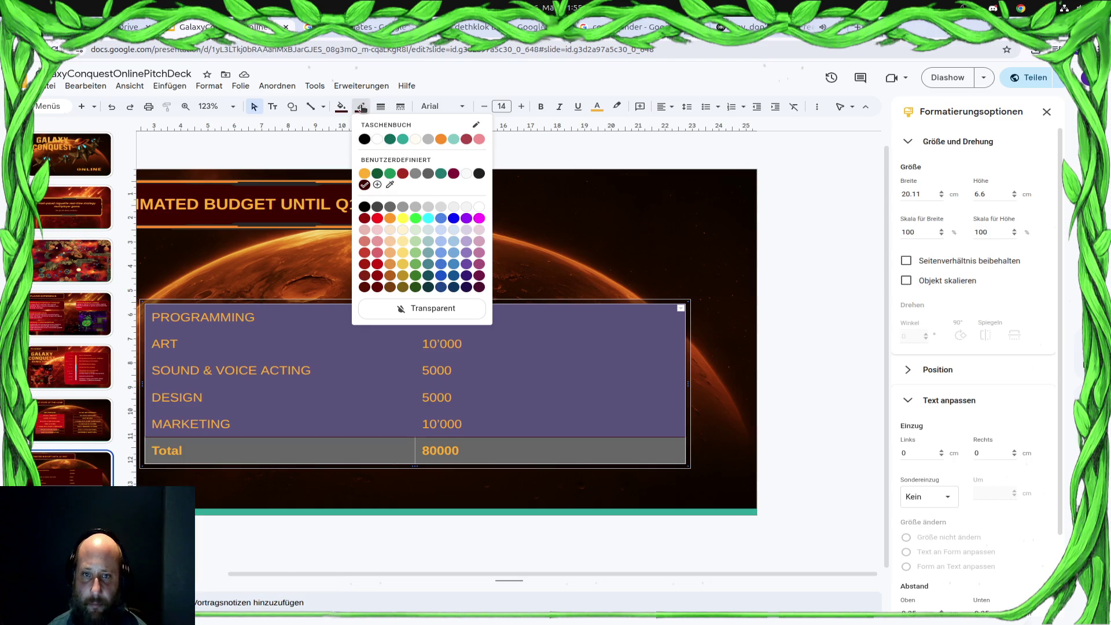
pyautogui.click(389, 174)
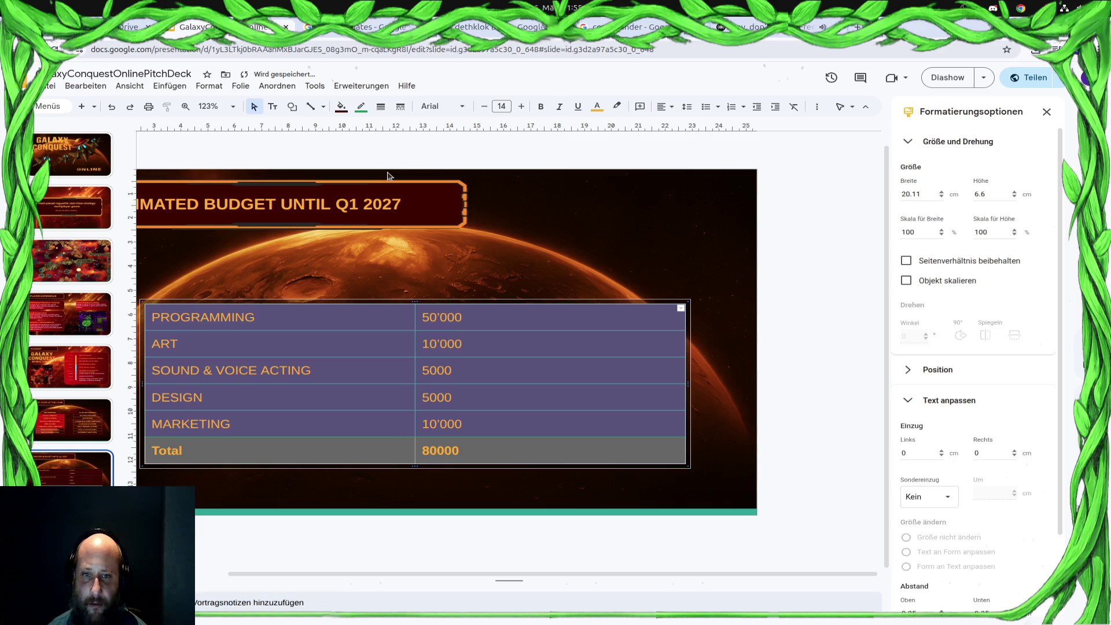
pyautogui.click(361, 106)
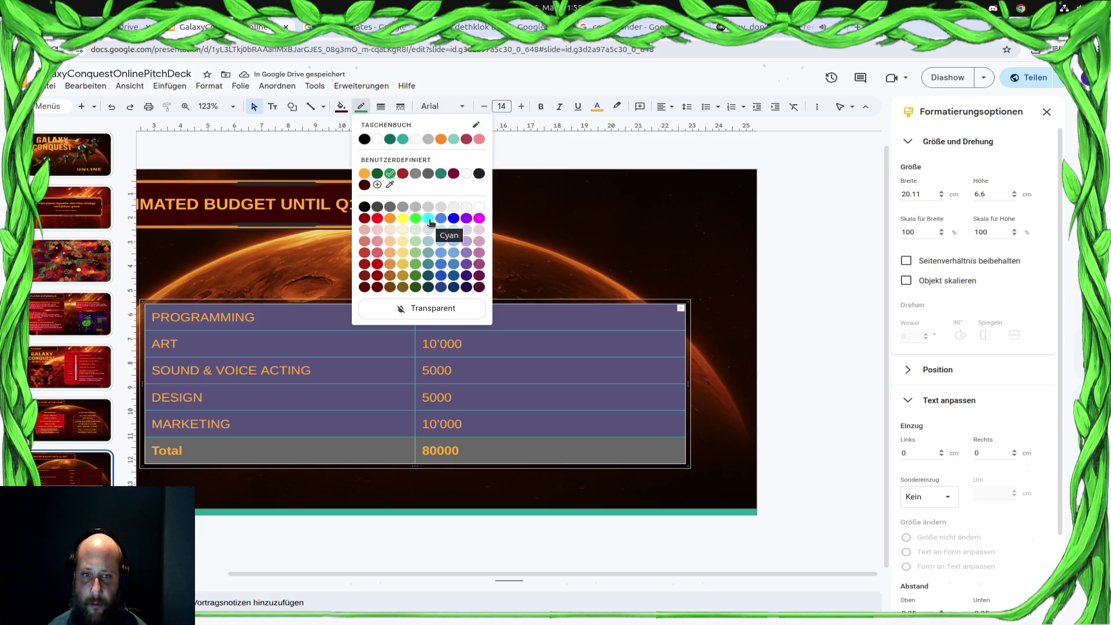
pyautogui.click(364, 174)
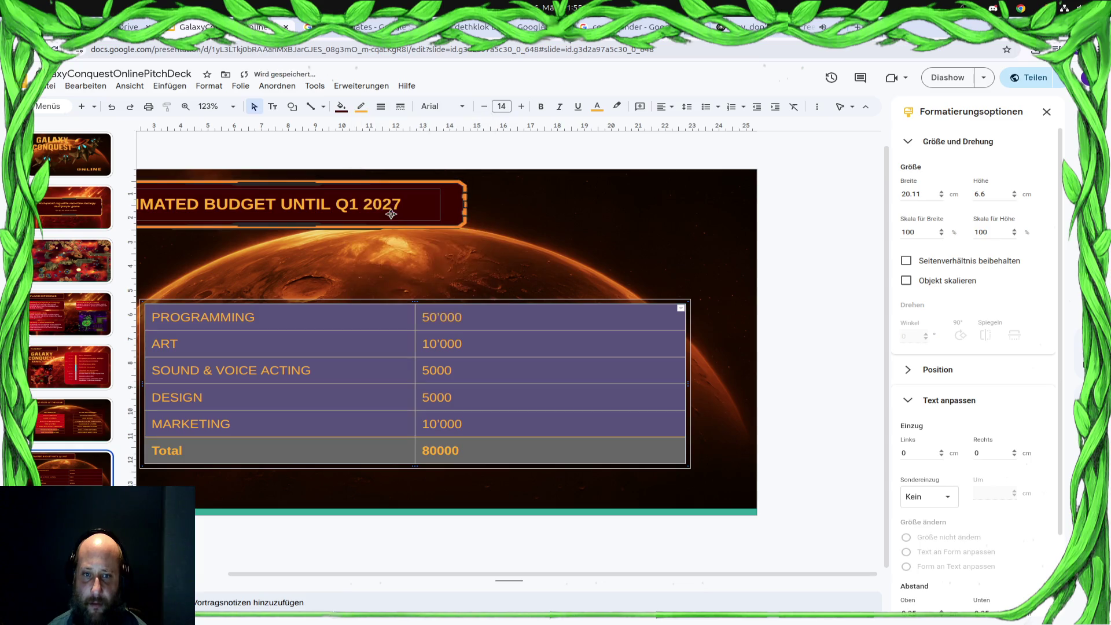
pyautogui.click(761, 409)
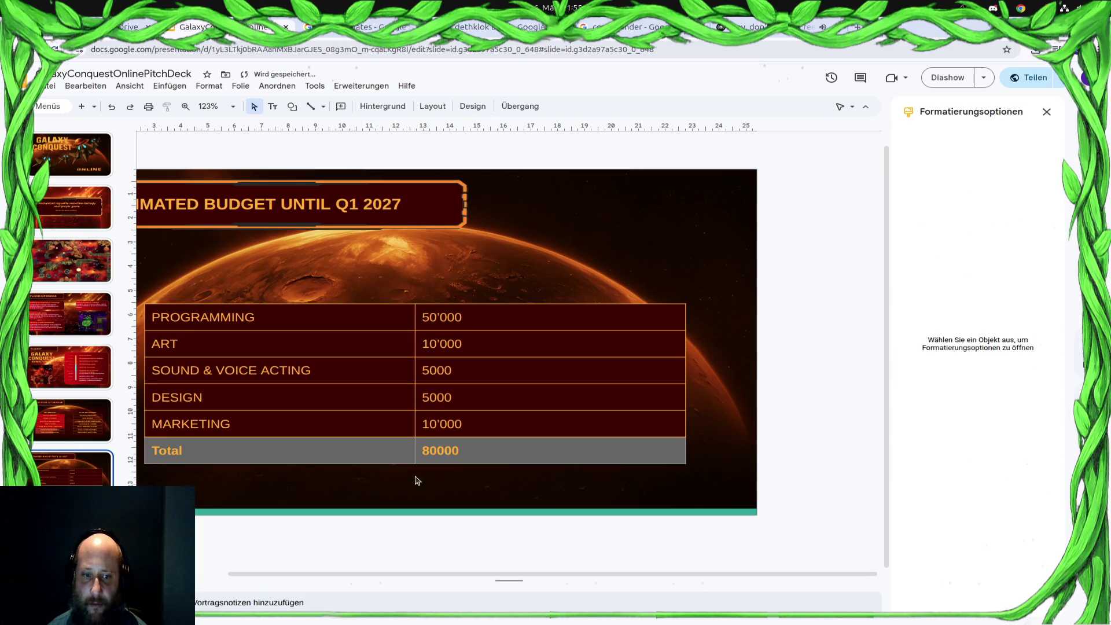
pyautogui.click(517, 449)
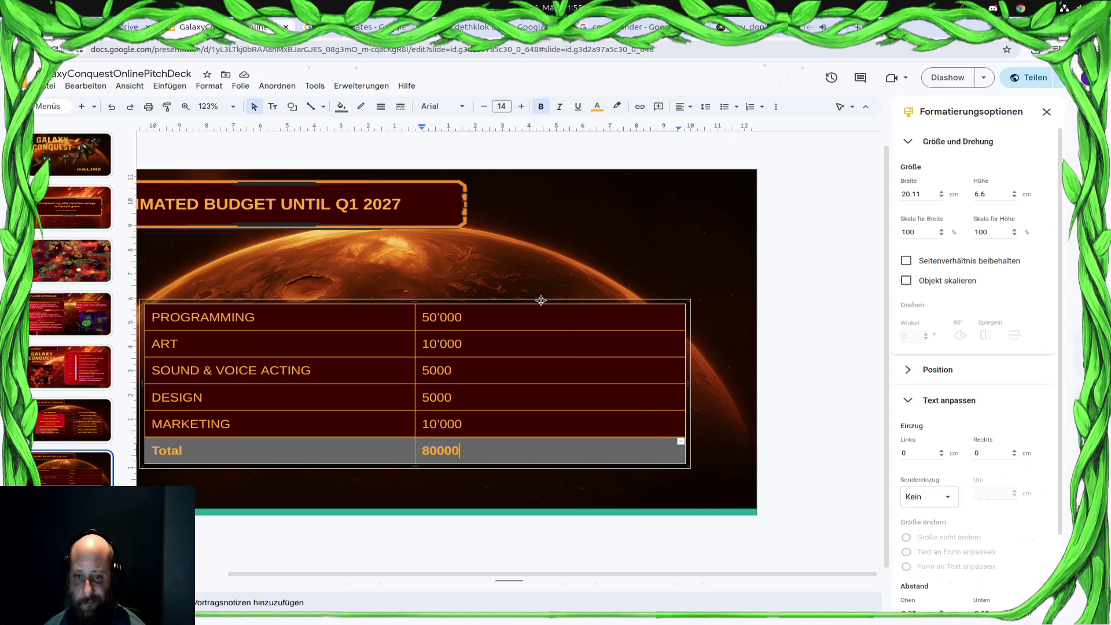
pyautogui.scroll(-5, 556, 437)
# Format the Total amount as 80'000 with a thousands apostrophe
pyautogui.scroll(3, 555, 440)
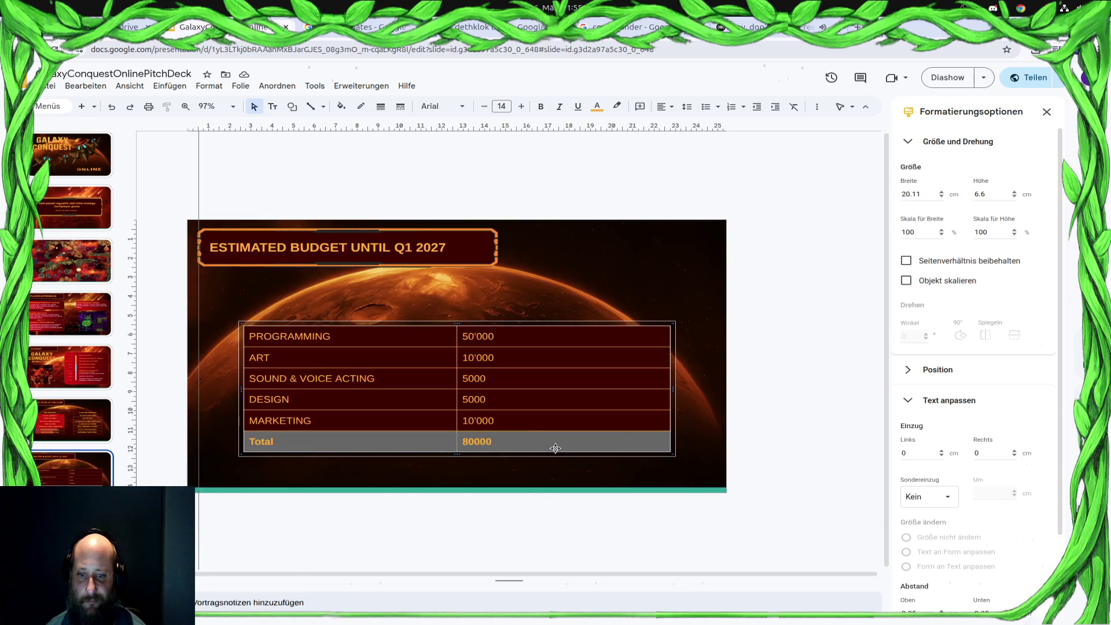
pyautogui.click(475, 444)
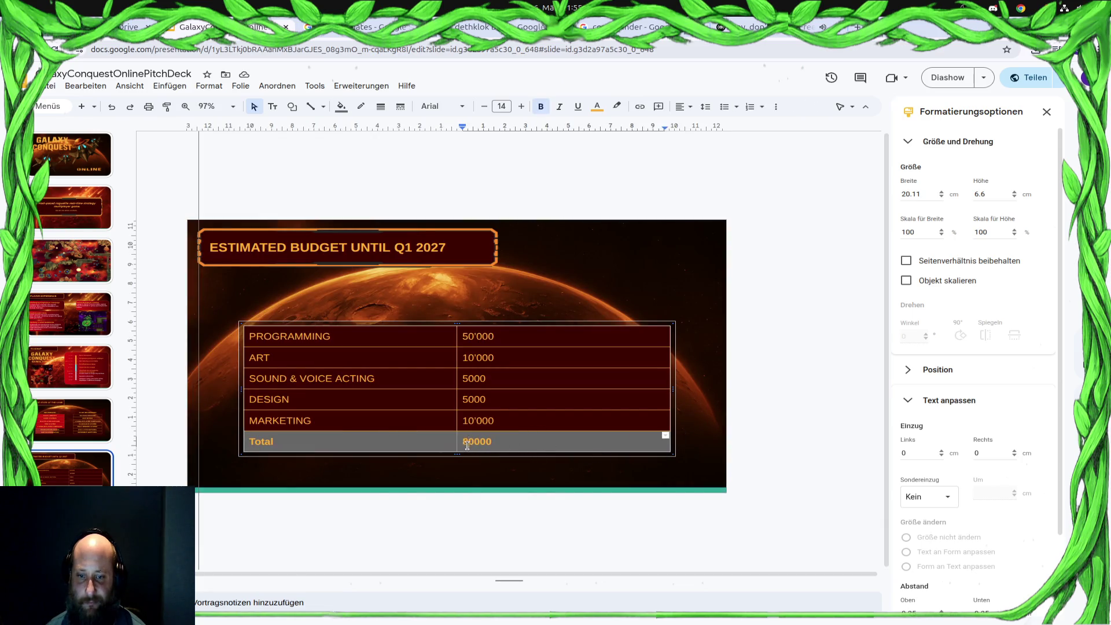
pyautogui.press('Right')
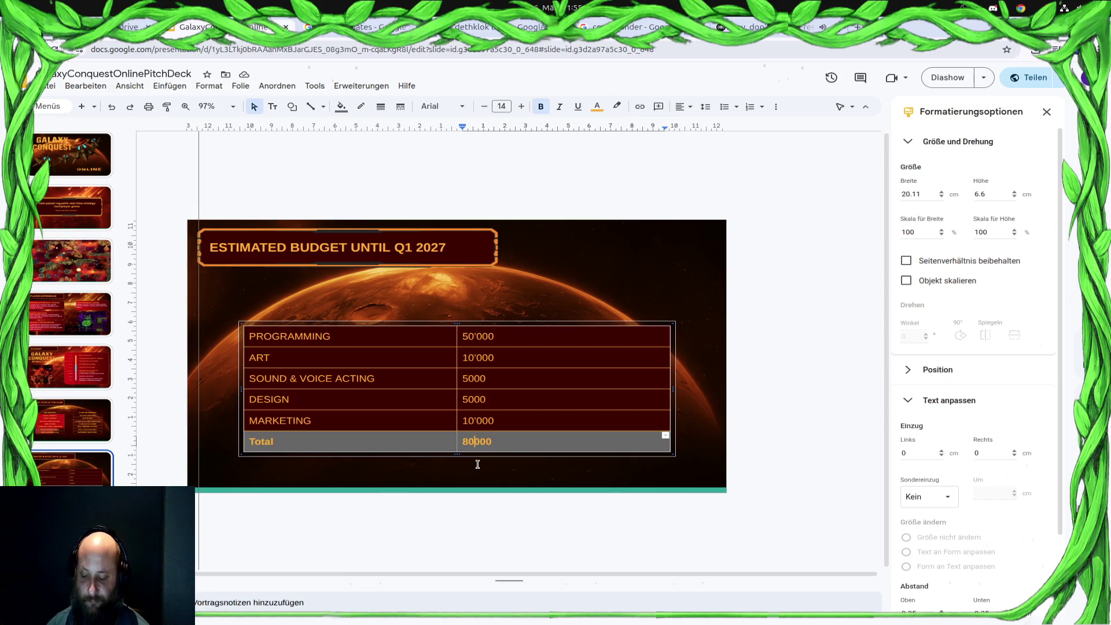
pyautogui.write("'")
pyautogui.click(511, 510)
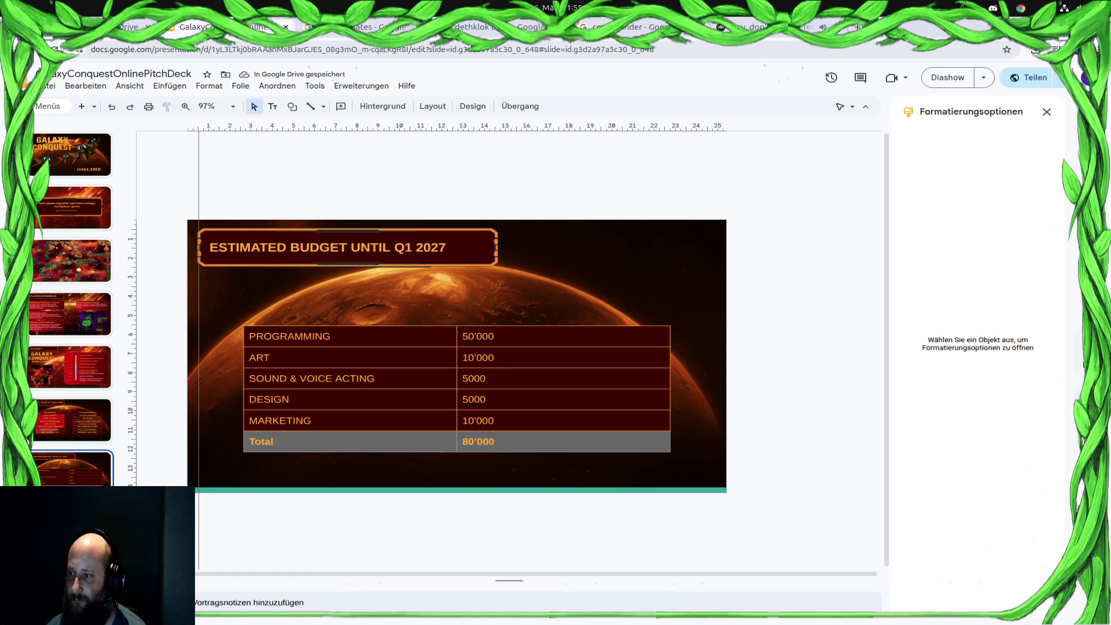
# Add a $ after the PROGRAMMING and ART amounts
pyautogui.click(520, 345)
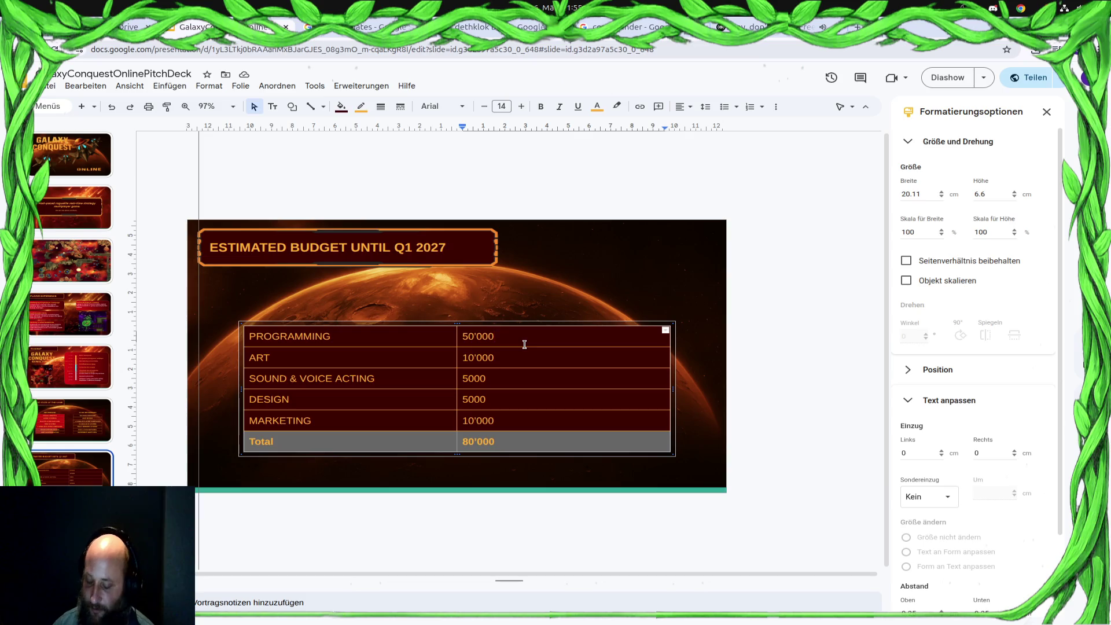
pyautogui.write('$')
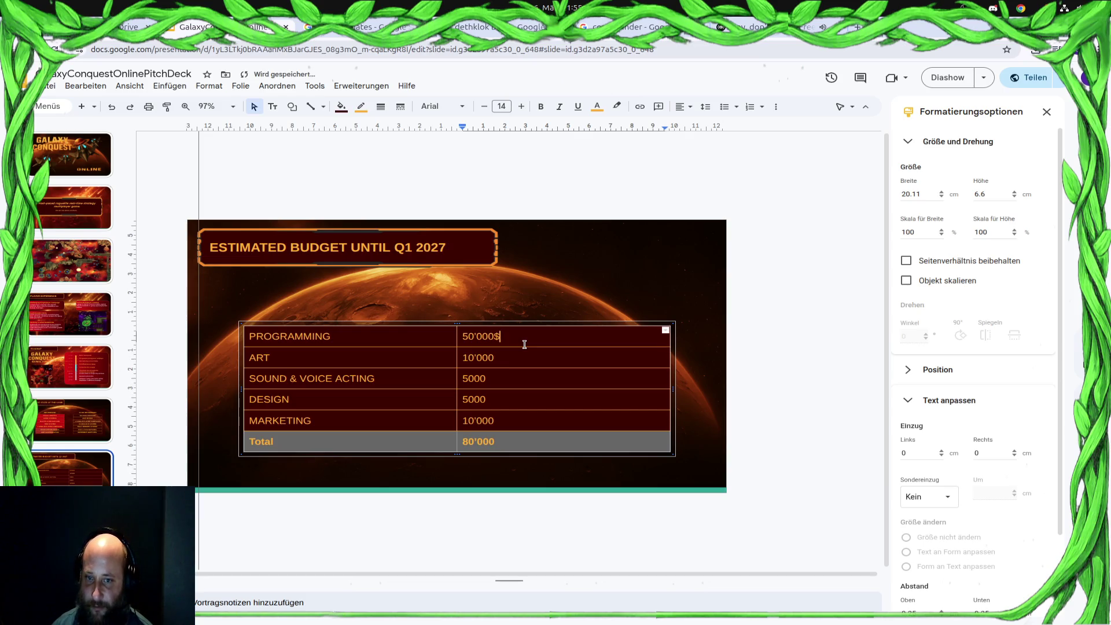
pyautogui.press('Down')
pyautogui.press('Up')
pyautogui.press('Delete')
pyautogui.press('Down')
pyautogui.write('ä')
pyautogui.press('Down')
pyautogui.press('Up')
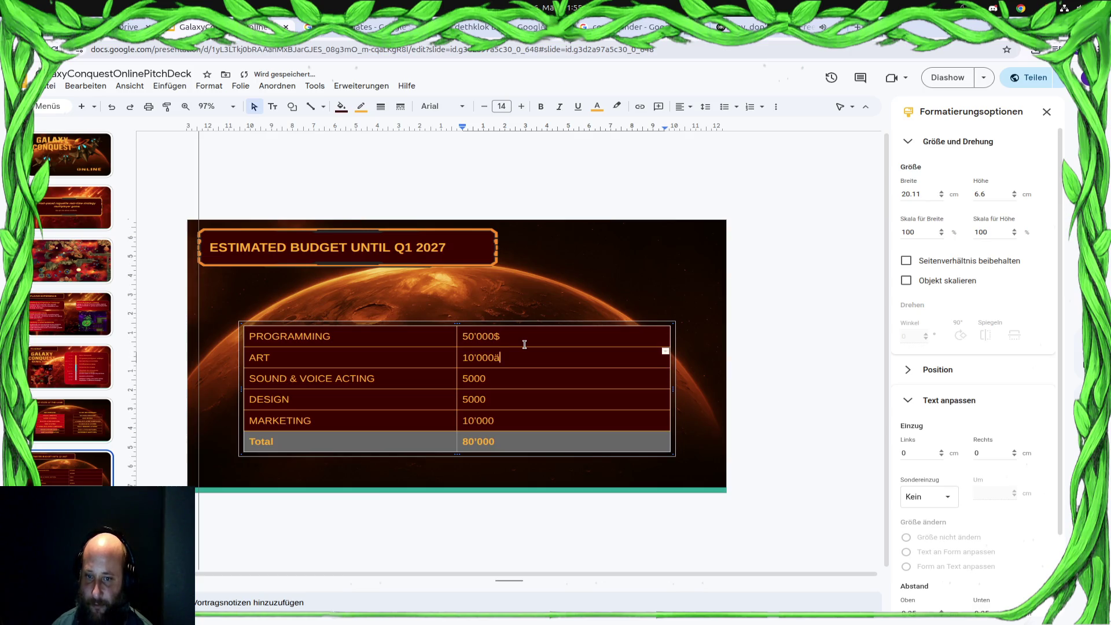
pyautogui.write('$')
# Add a $ after the remaining amounts and Total, then search 'Dollar amount' in a new tab
pyautogui.press('Down')
pyautogui.press('Down')
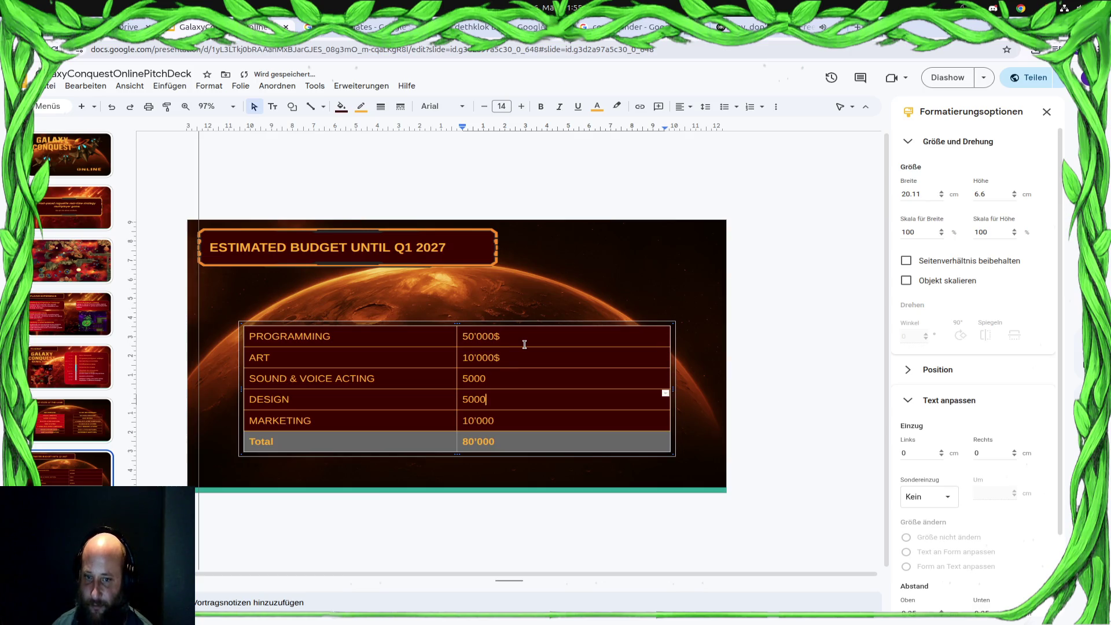
pyautogui.press('Up')
pyautogui.write('ä')
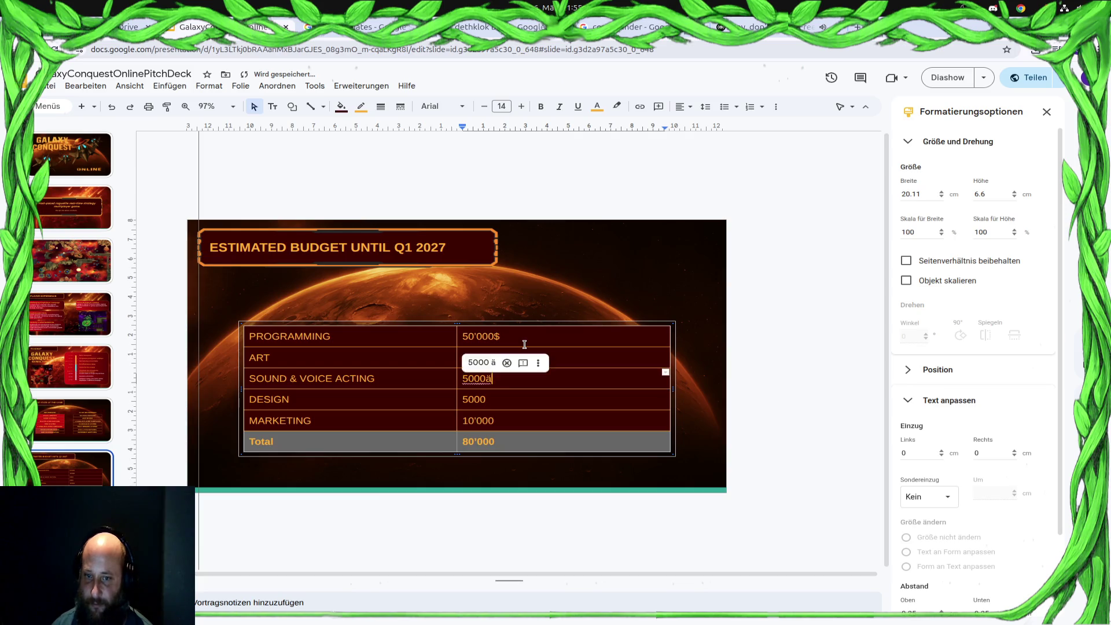
pyautogui.press('BackSpace')
pyautogui.press('Down')
pyautogui.write('$')
pyautogui.press('Down')
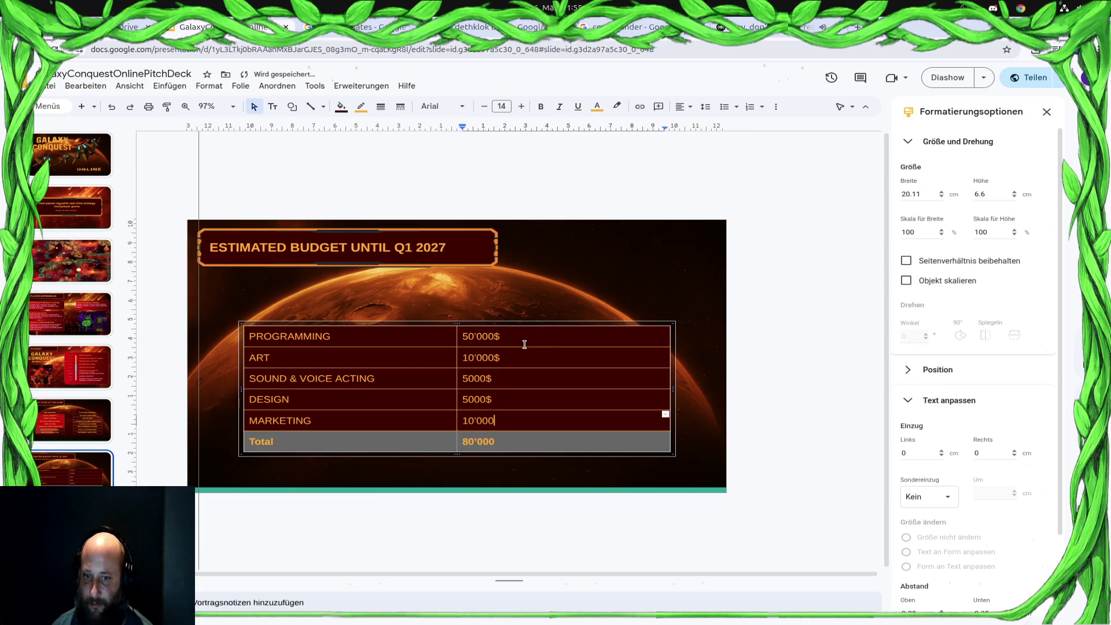
pyautogui.write('$')
pyautogui.press('Down')
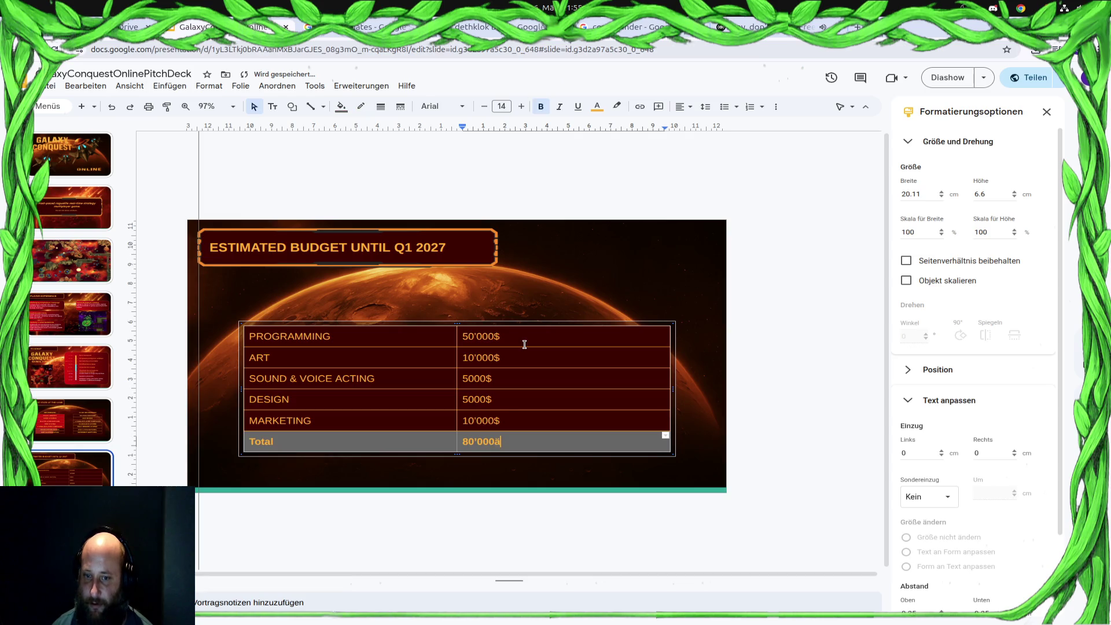
pyautogui.press('BackSpace')
pyautogui.write('$')
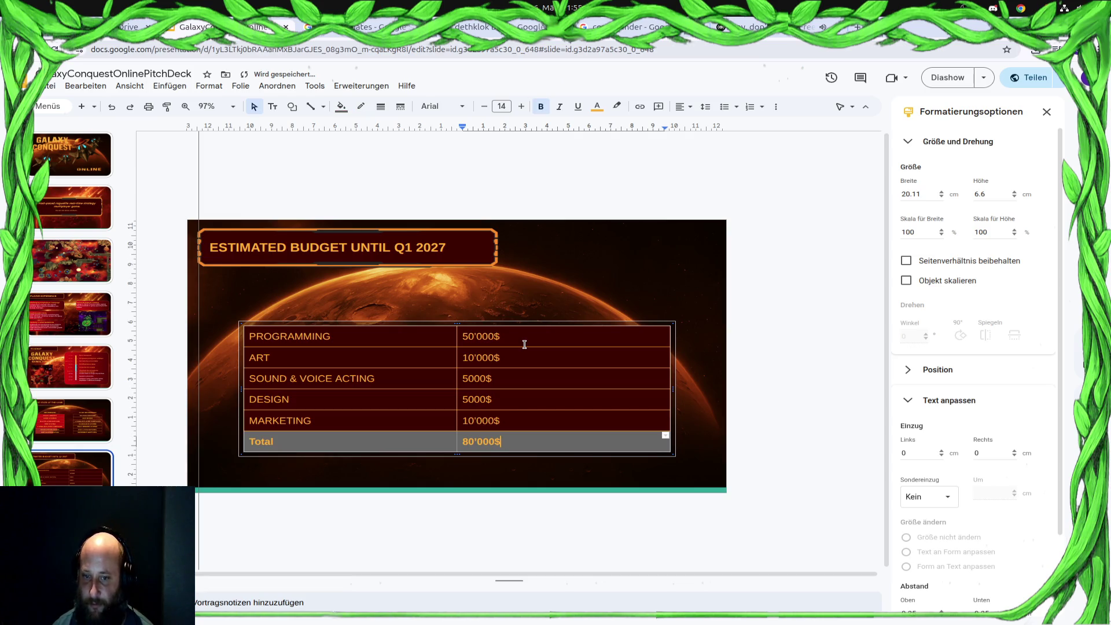
pyautogui.hotkey('ctrl', 't')
pyautogui.write('Do')
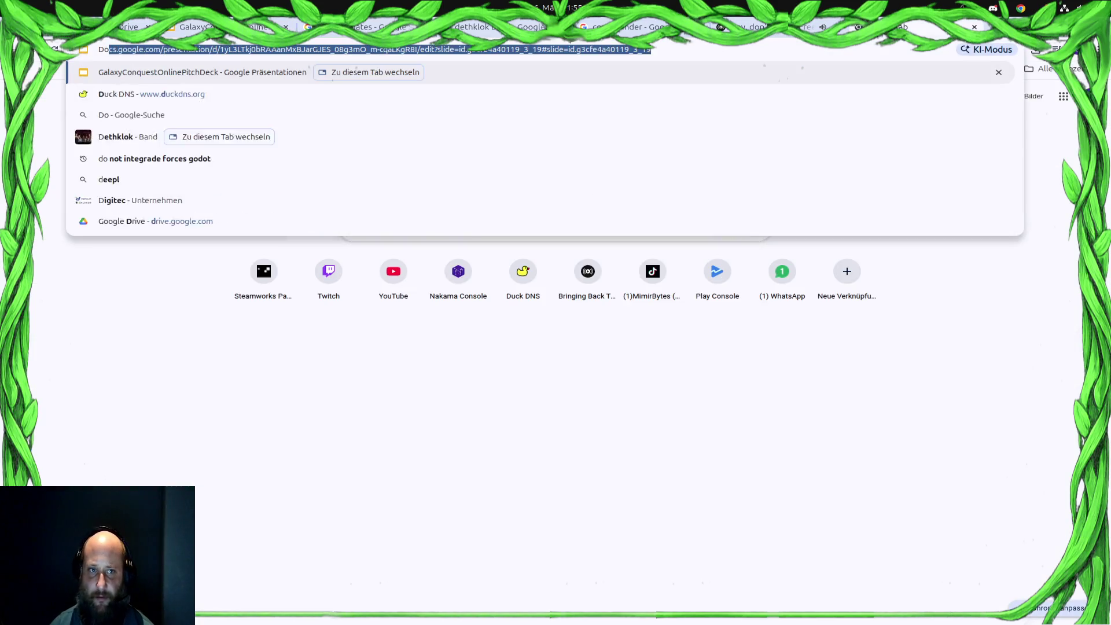
pyautogui.write('llar amount')
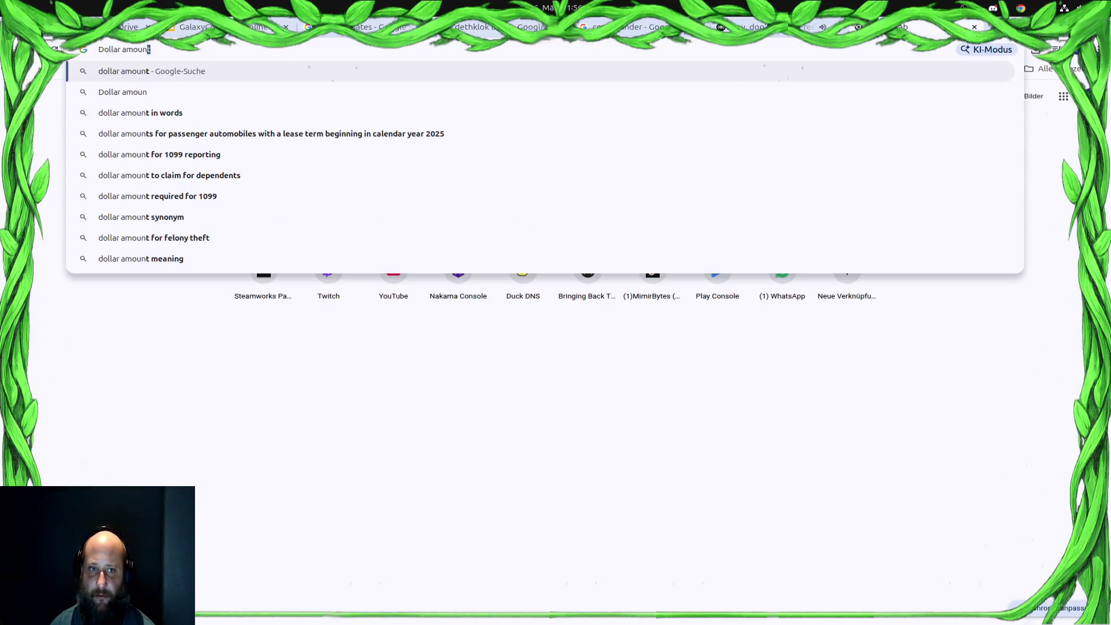
# Search 'Dollar amount' and look through the Wise and Revolut currency converters
pyautogui.press('Return')
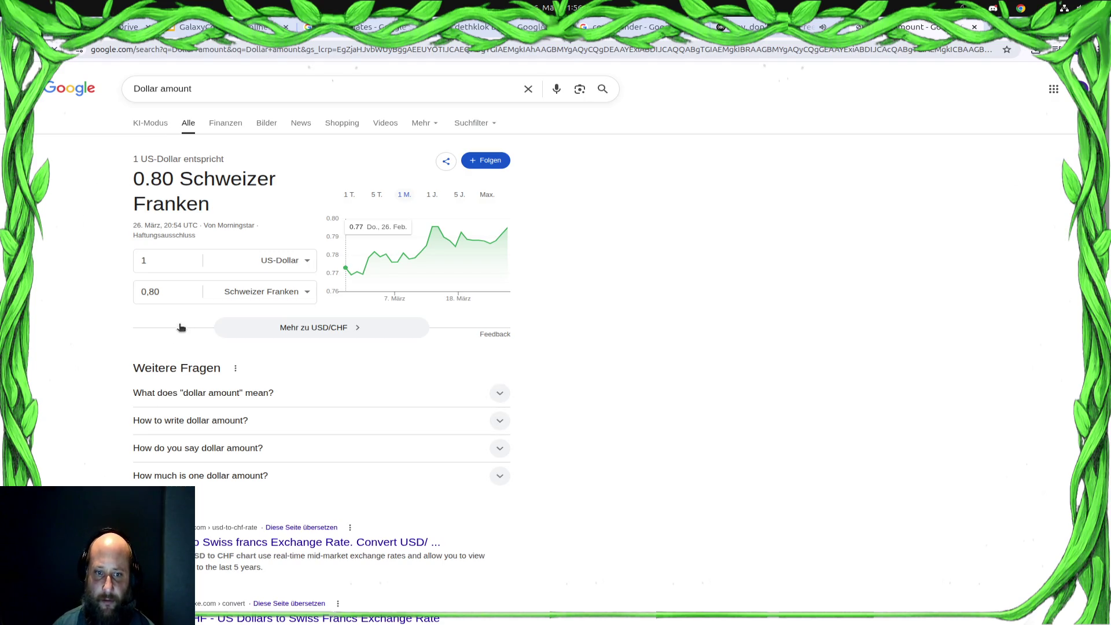
pyautogui.scroll(-2, 230, 434)
pyautogui.scroll(-2, 230, 434)
pyautogui.click(206, 360)
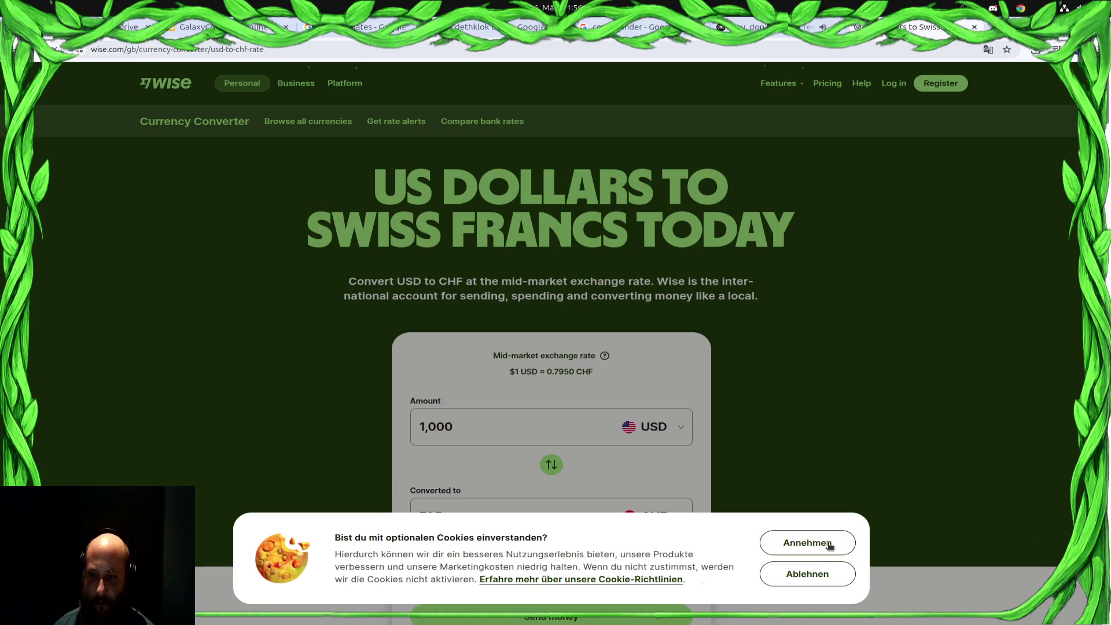
pyautogui.click(808, 543)
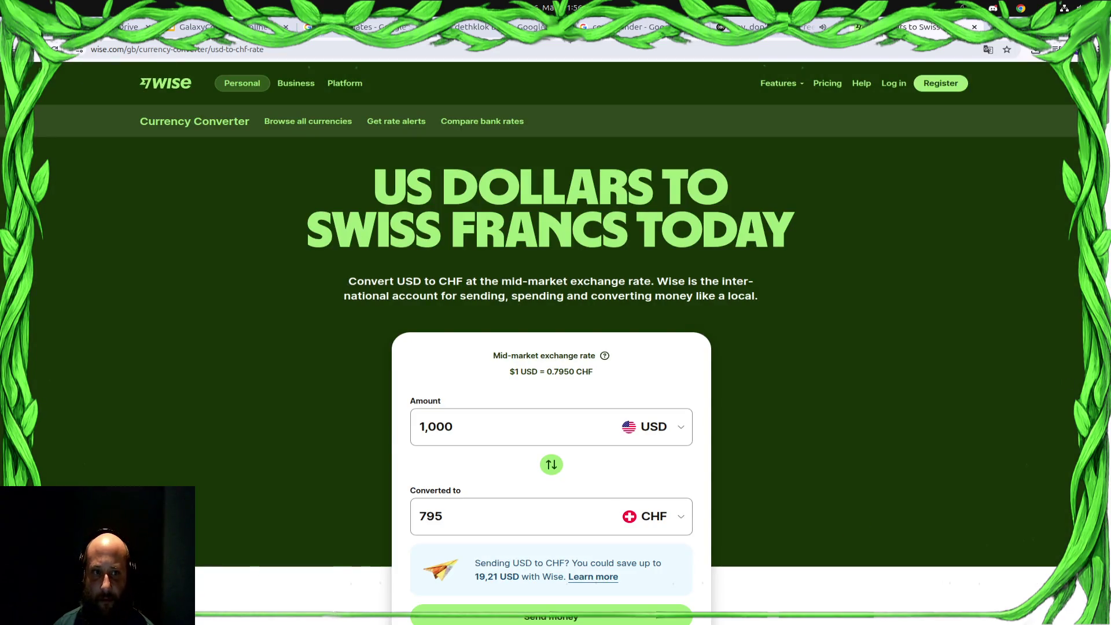
pyautogui.hotkey('alt', 'Left')
pyautogui.scroll(-3, 211, 288)
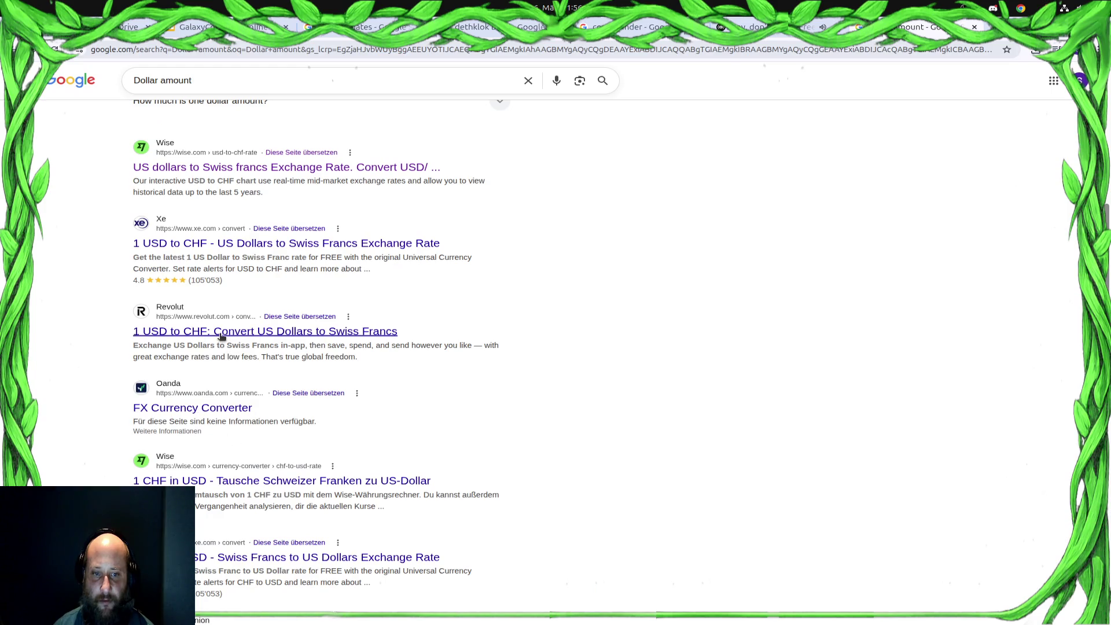
pyautogui.click(221, 337)
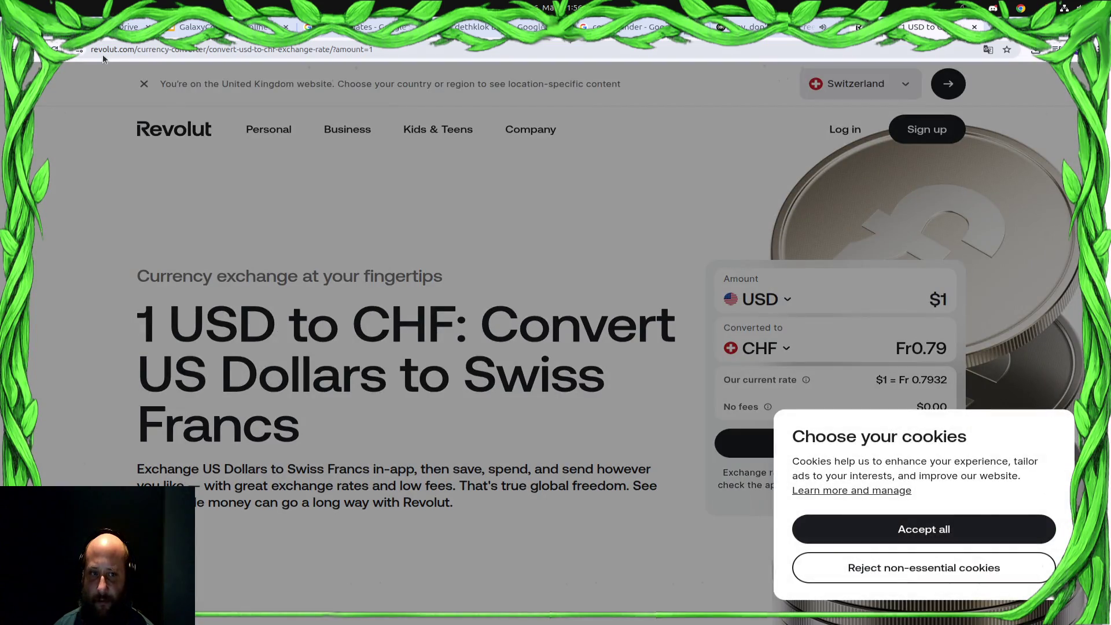
pyautogui.hotkey('alt', 'Left')
# Search 'is $123 or 123$' to confirm the dollar sign goes first, then return to the budget slide
pyautogui.click(236, 80)
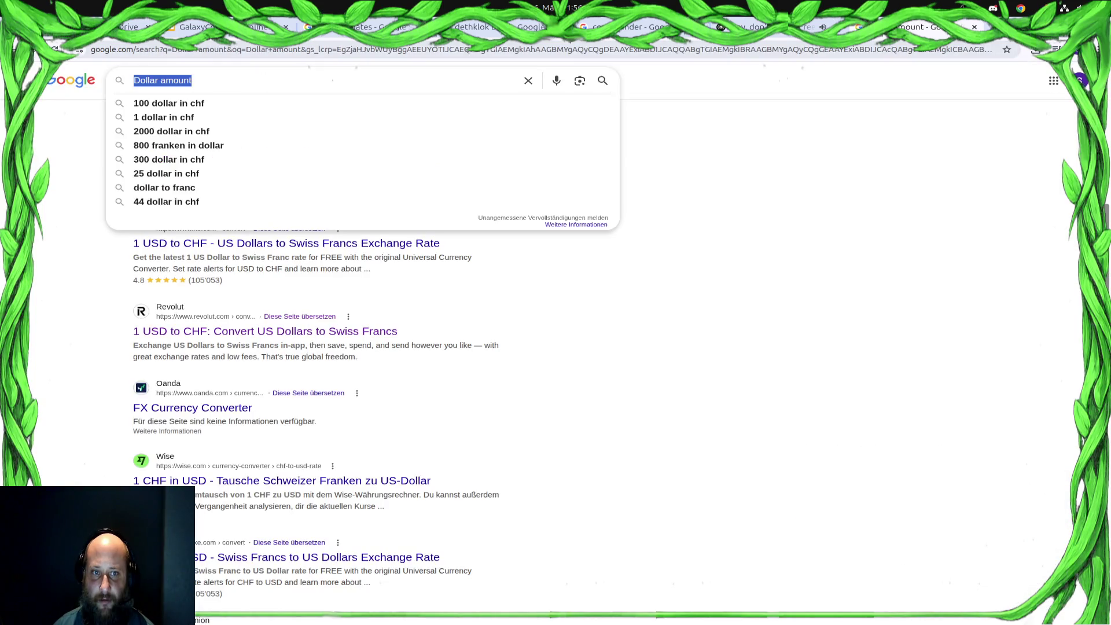
pyautogui.write('u')
pyautogui.press('BackSpace')
pyautogui.write('is ')
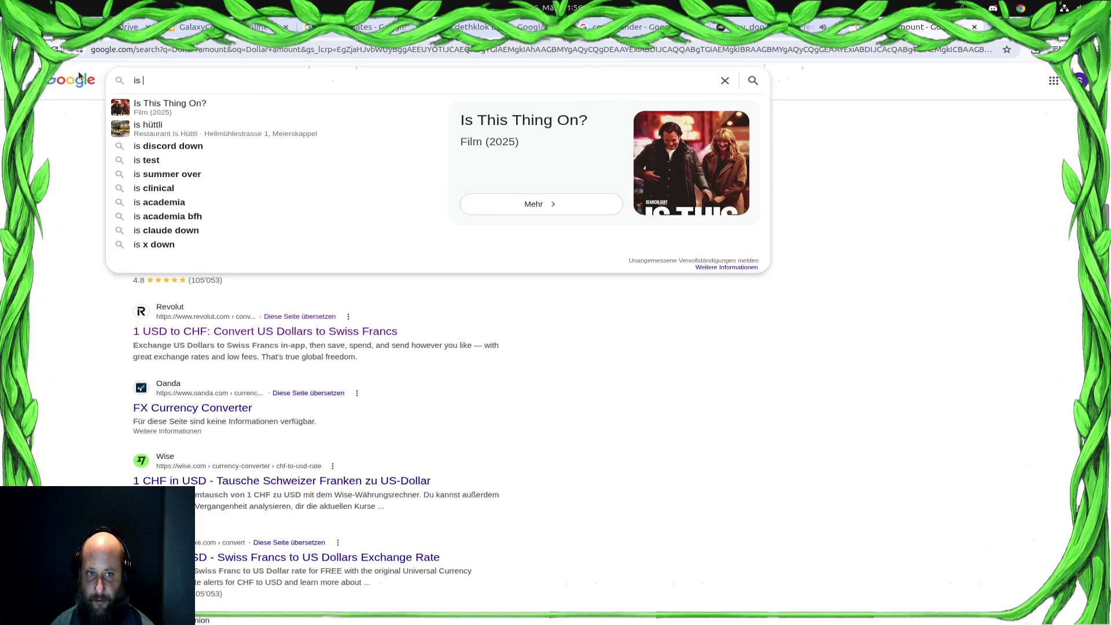
pyautogui.write('$123 ')
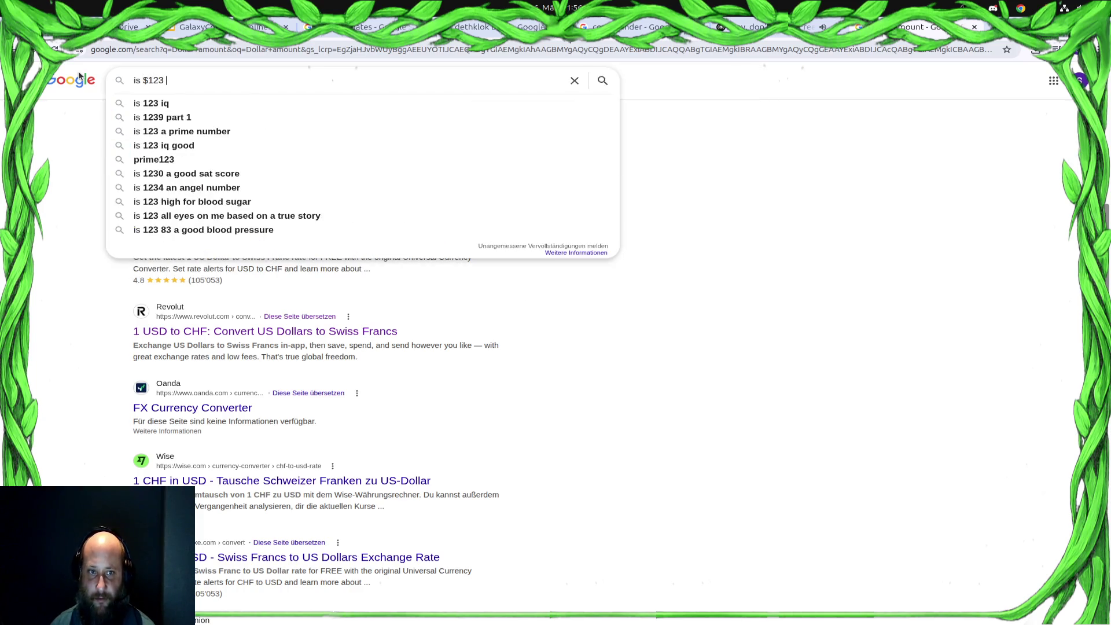
pyautogui.write('or 123$')
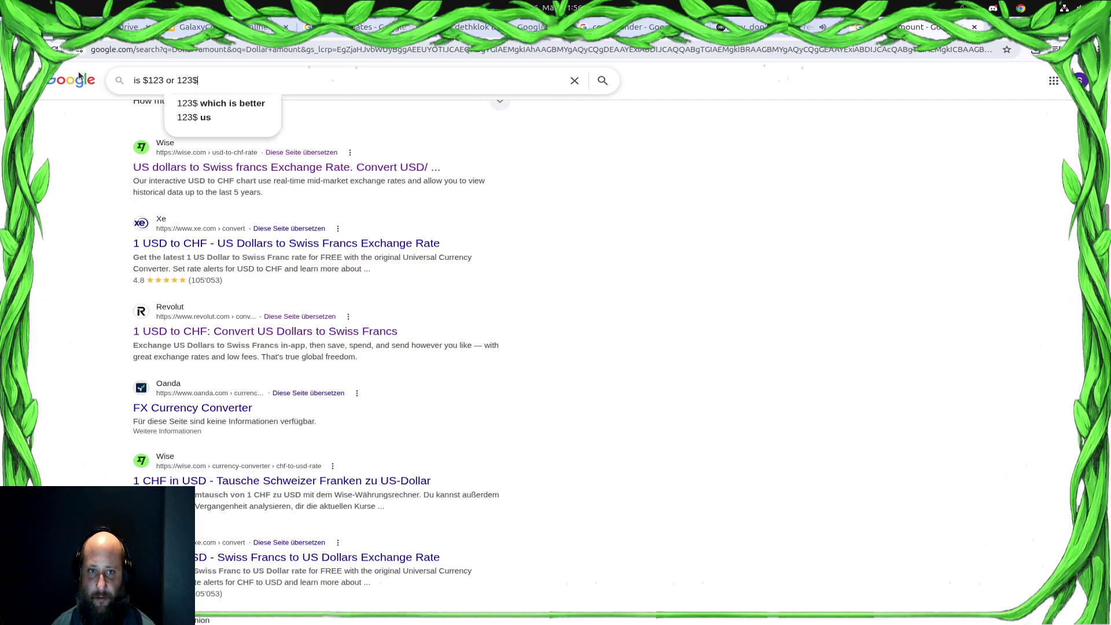
pyautogui.press('Return')
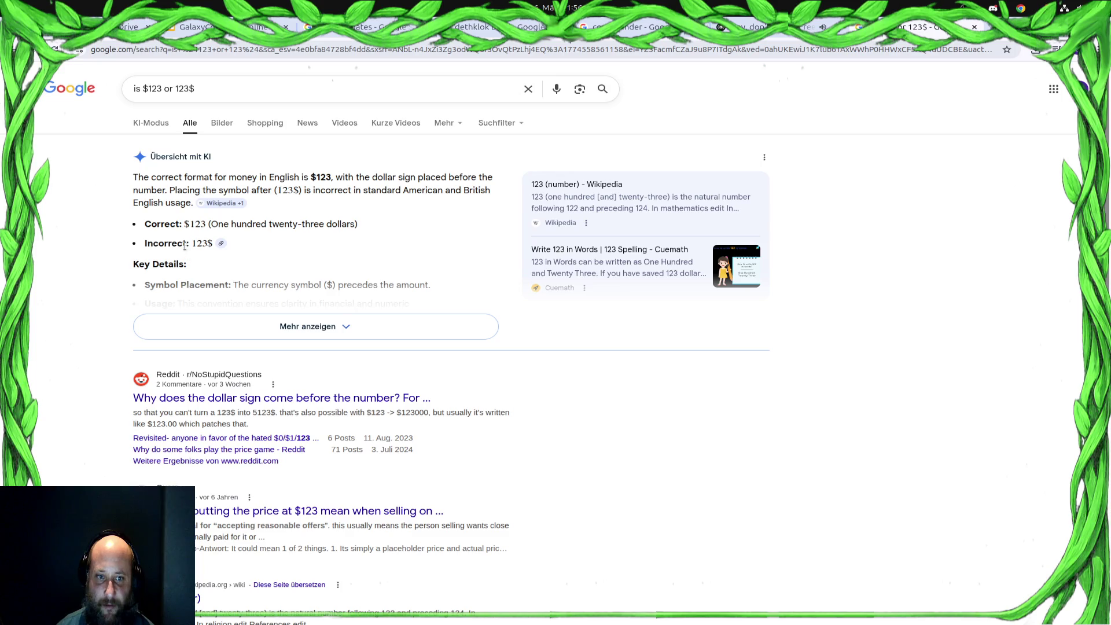
pyautogui.hotkey('ctrl', '2')
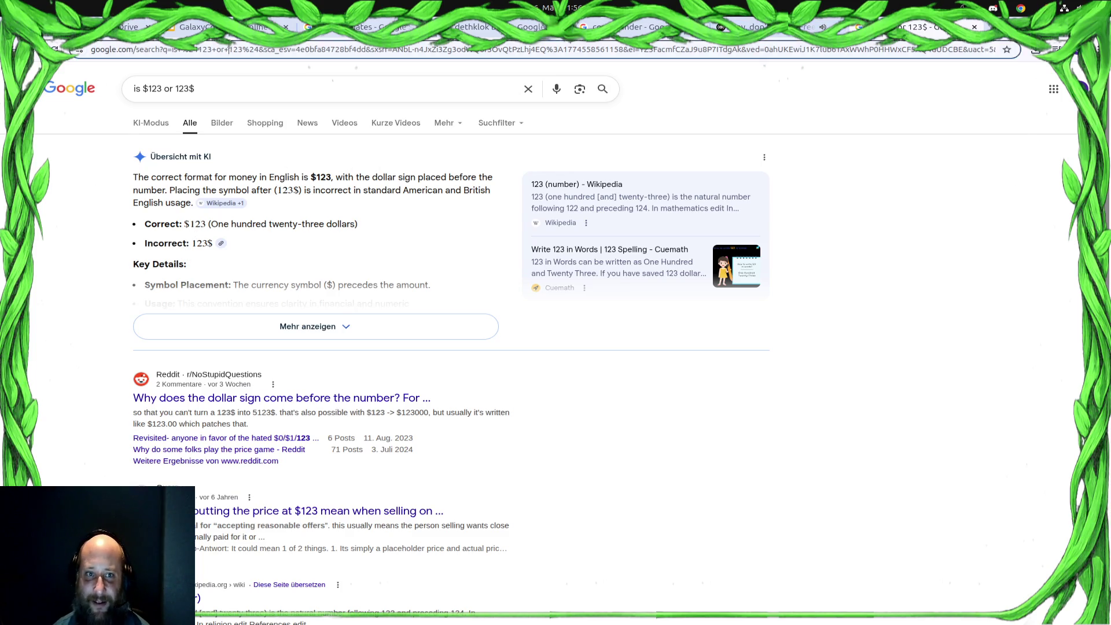
pyautogui.click(510, 338)
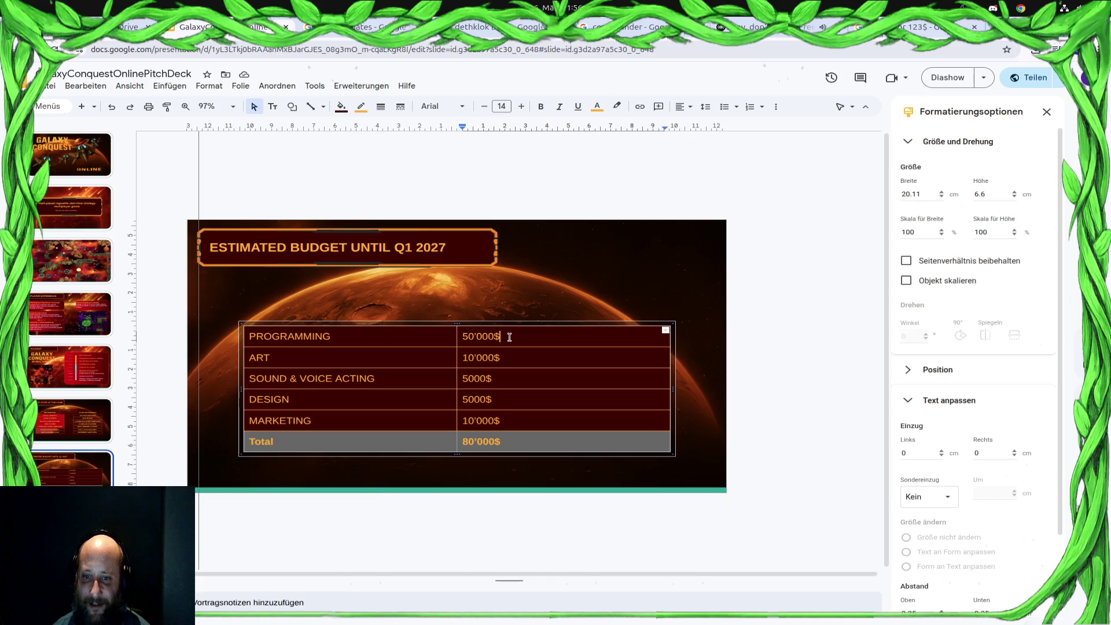
# Move the $ to the front of the Programming, Art and Marketing amounts, down to the $80'000 Total
pyautogui.press('BackSpace')
pyautogui.write('$')
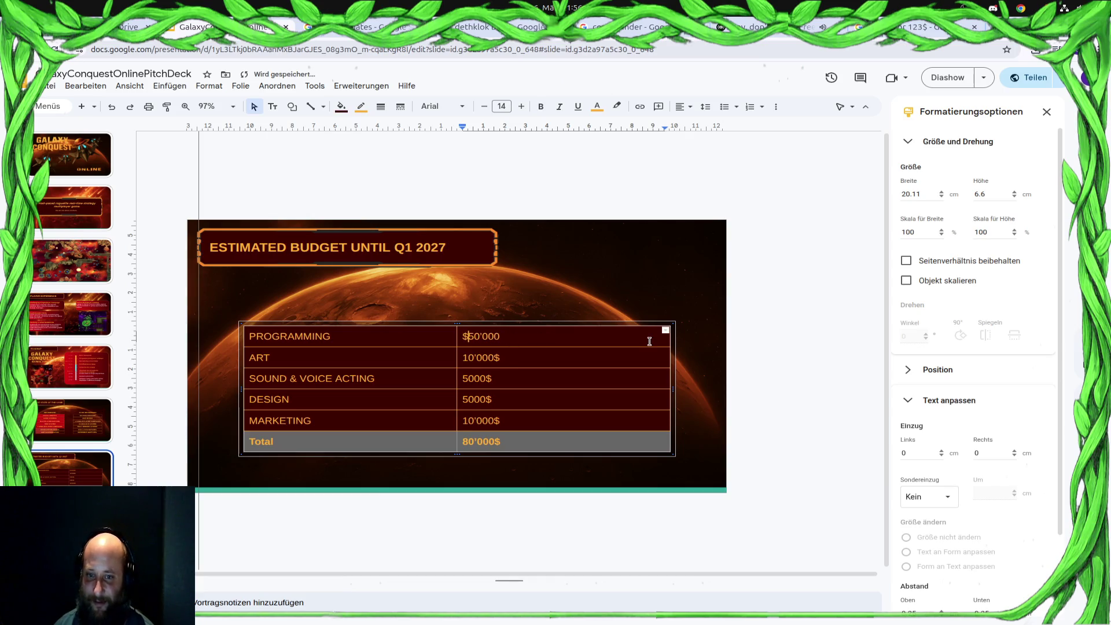
pyautogui.press('Down')
pyautogui.write('$')
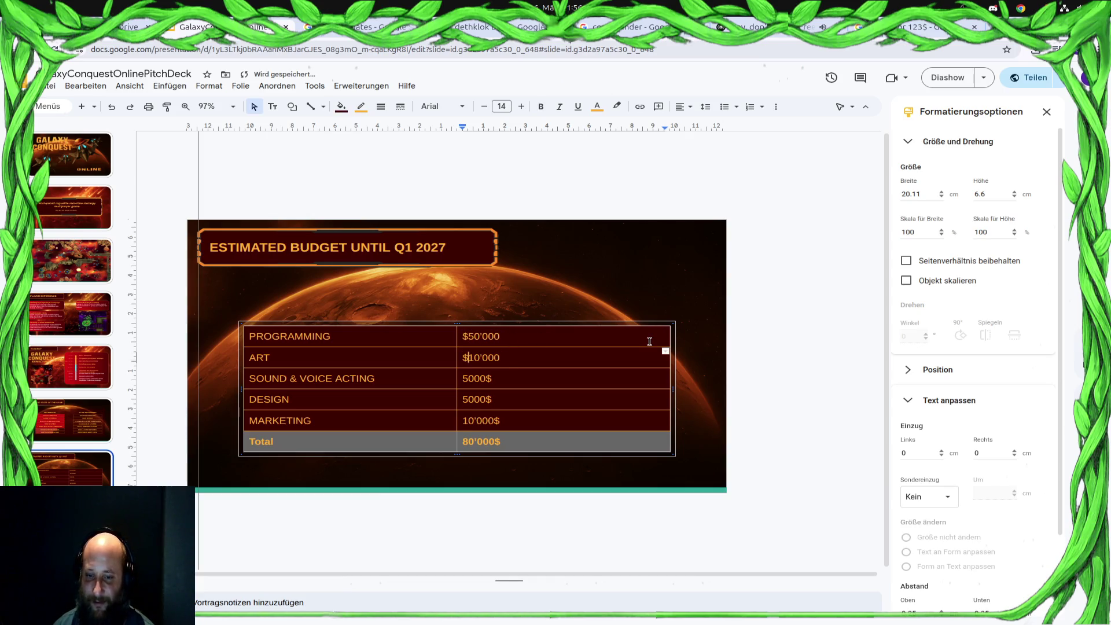
pyautogui.press('Down')
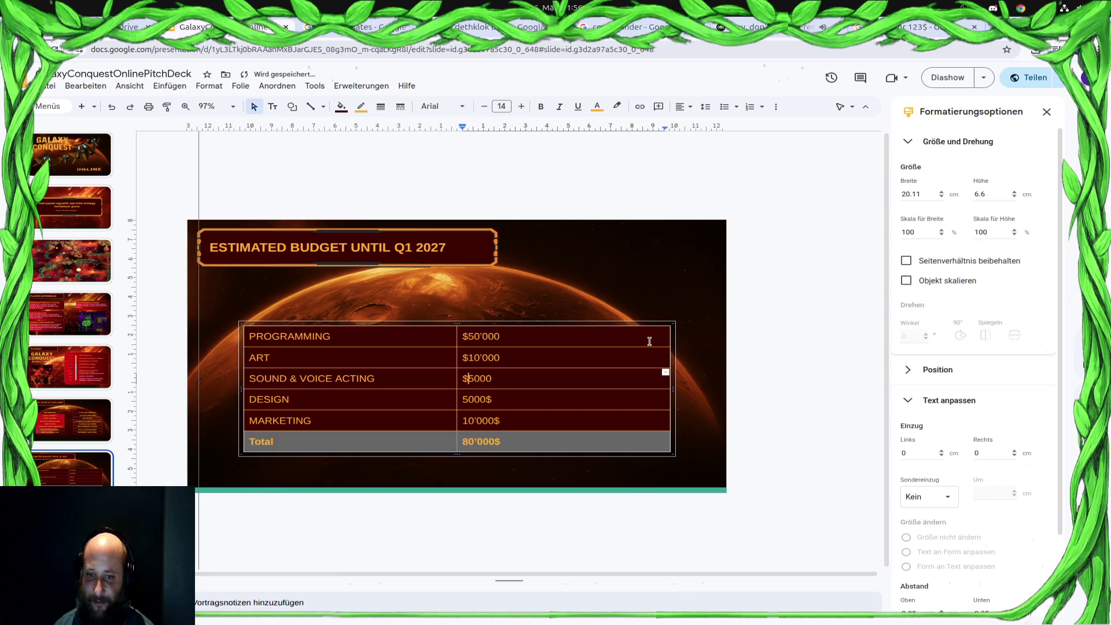
pyautogui.press('Down')
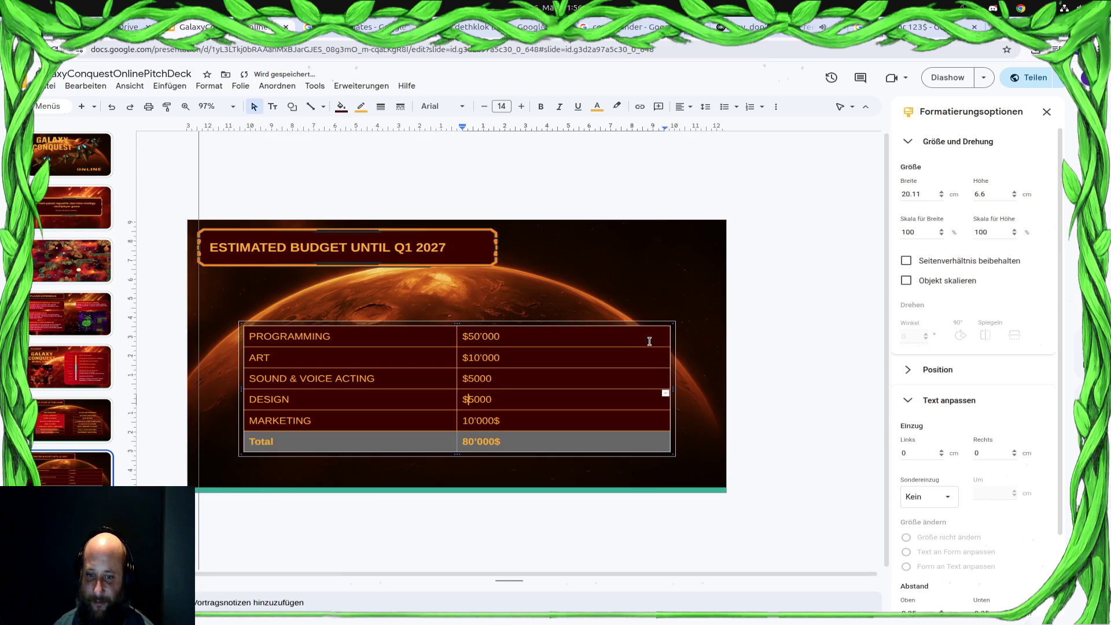
pyautogui.press('Down')
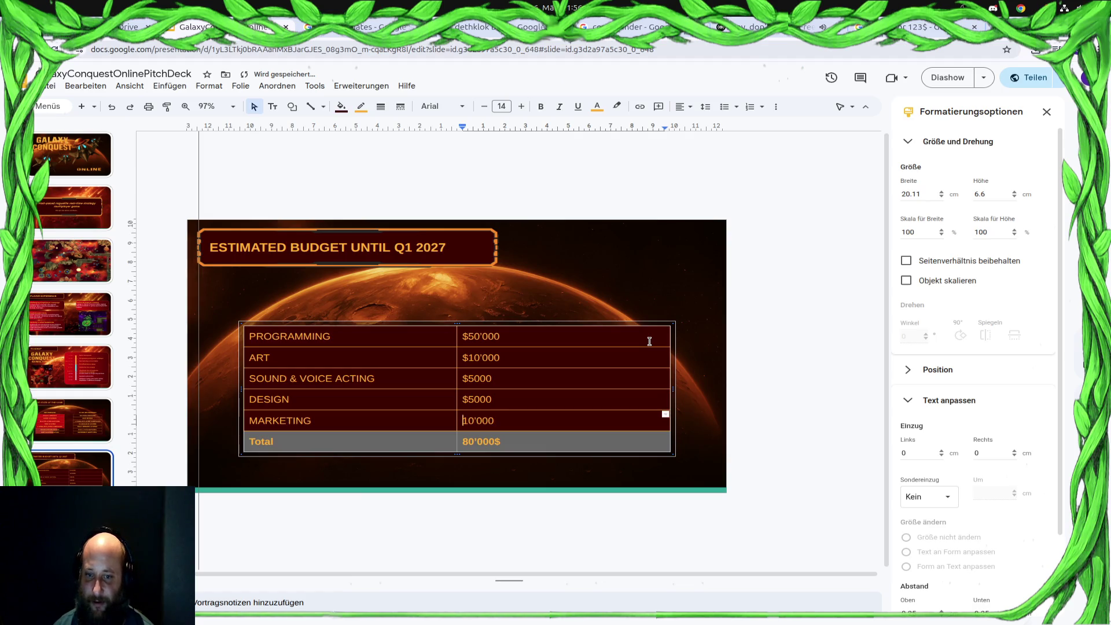
pyautogui.write('$')
pyautogui.press('Down')
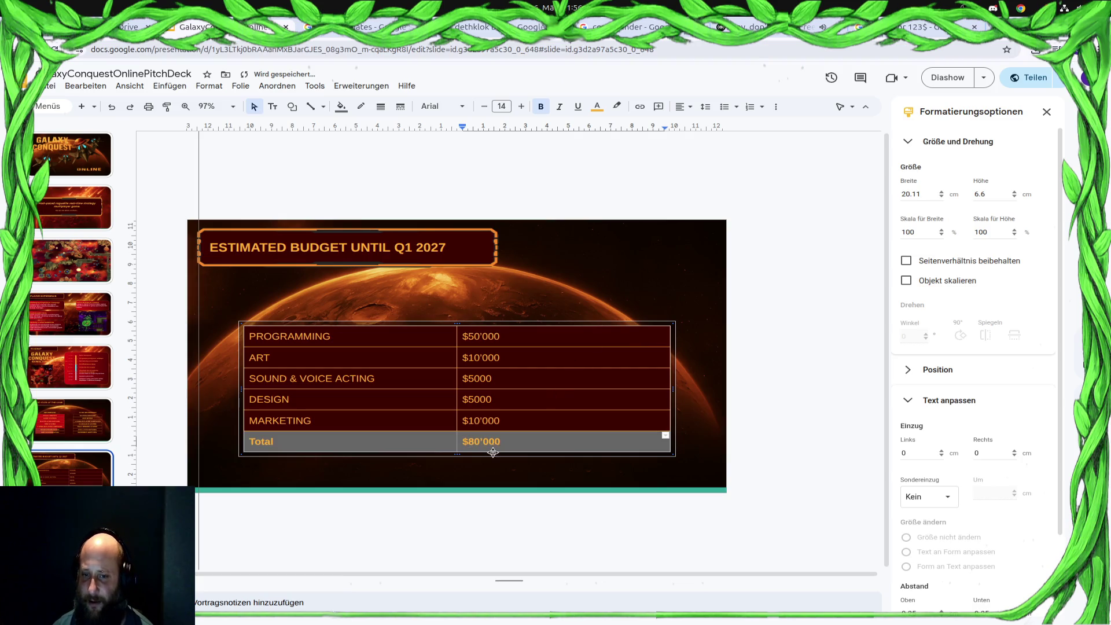
pyautogui.moveTo(506, 446); pyautogui.dragTo(468, 444)
pyautogui.hotkey('ctrl', 't')
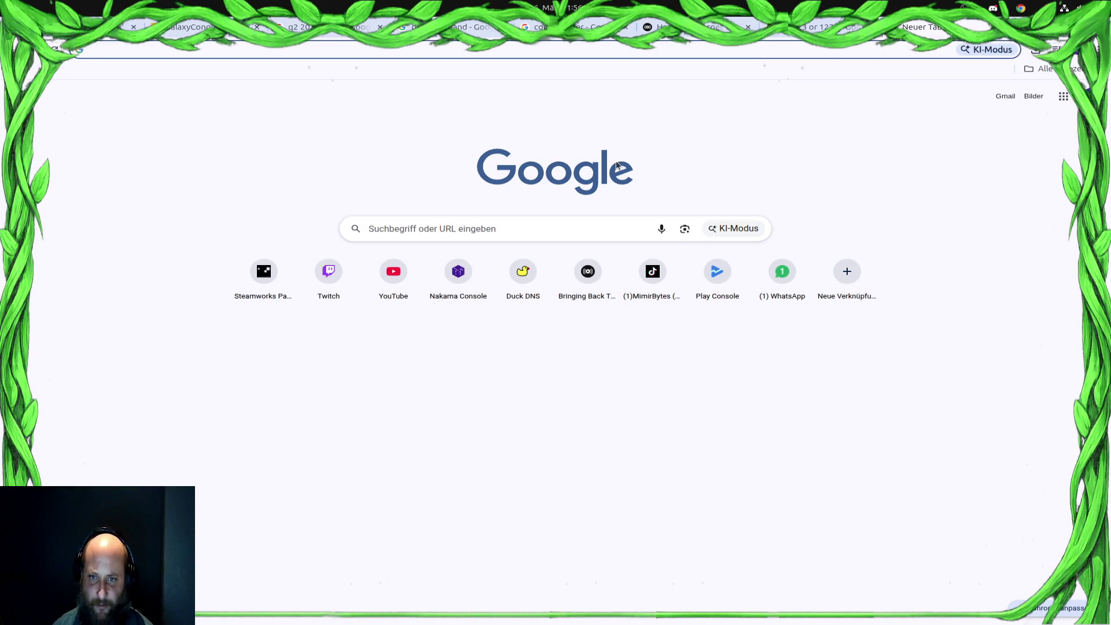
# Search 'dollar to chf' and convert 80000 US dollars, giving 63603,60 Swiss francs
pyautogui.click(507, 227)
pyautogui.write('dollar ')
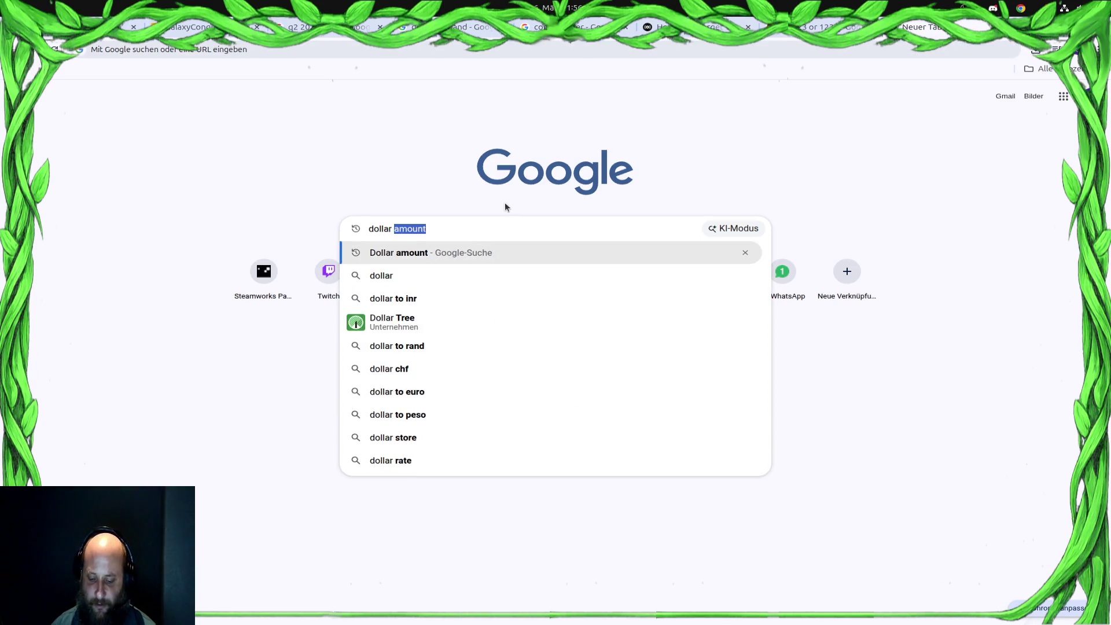
pyautogui.write('to chf')
pyautogui.press('Return')
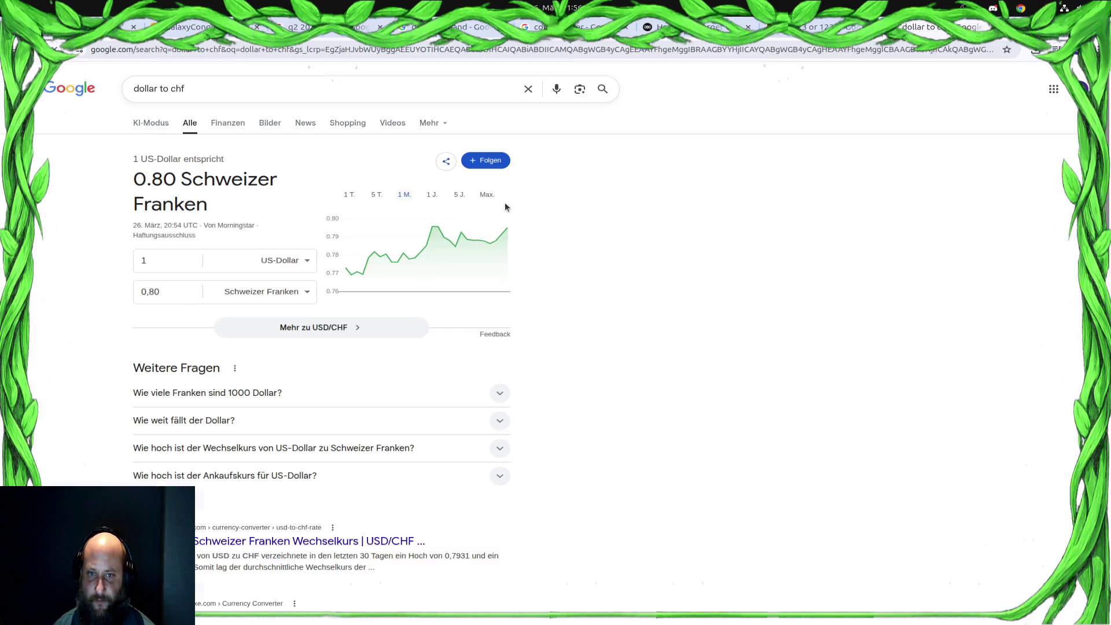
pyautogui.click(153, 264)
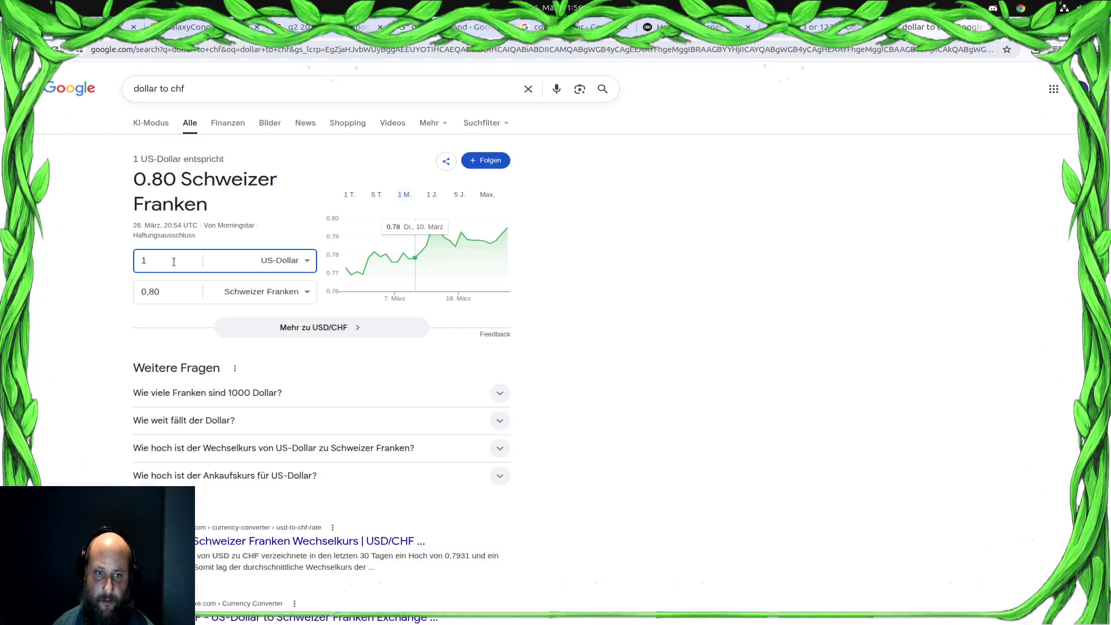
pyautogui.press('BackSpace')
pyautogui.write('80000')
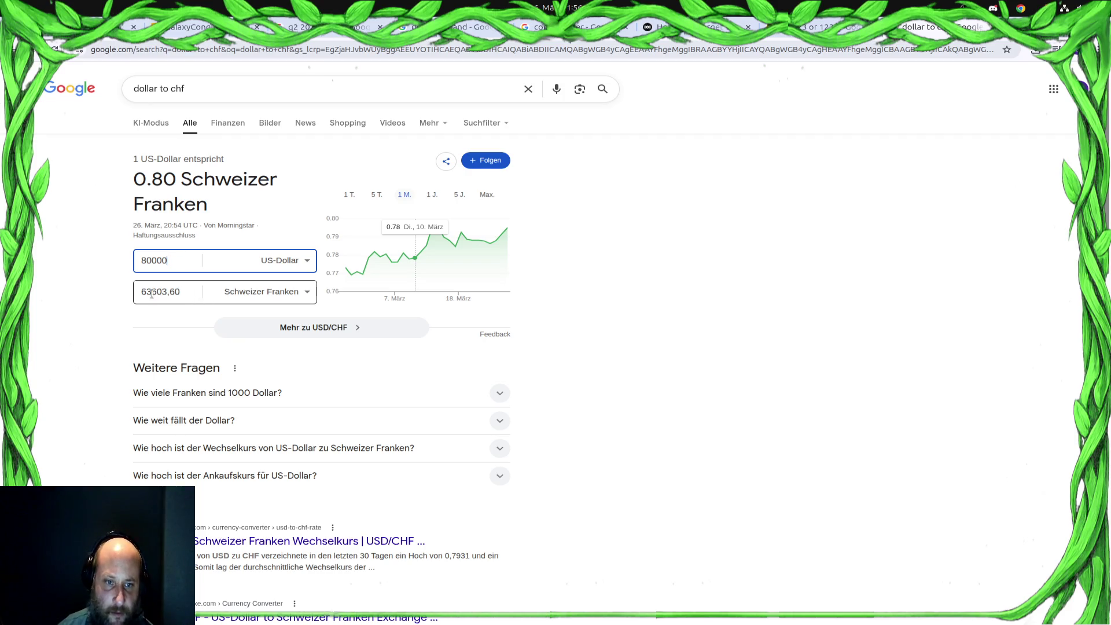
pyautogui.moveTo(152, 294); pyautogui.dragTo(177, 294)
pyautogui.click(324, 346)
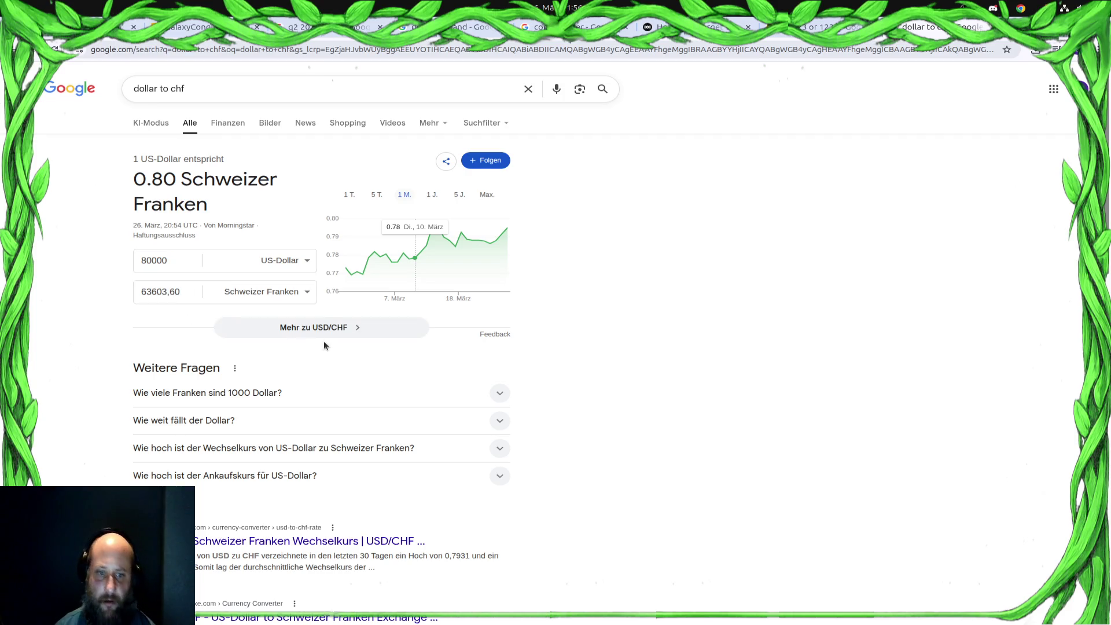
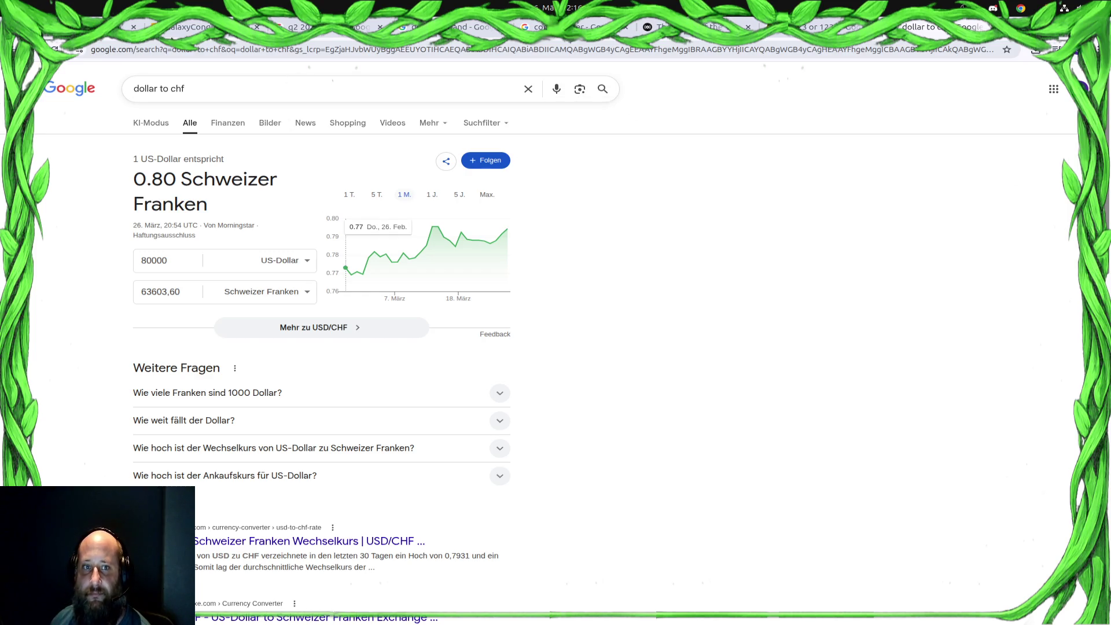
# In the GalaxyConquest deck, change the budget table's bottom-left label from Total to TOTAL
pyautogui.click(190, 27)
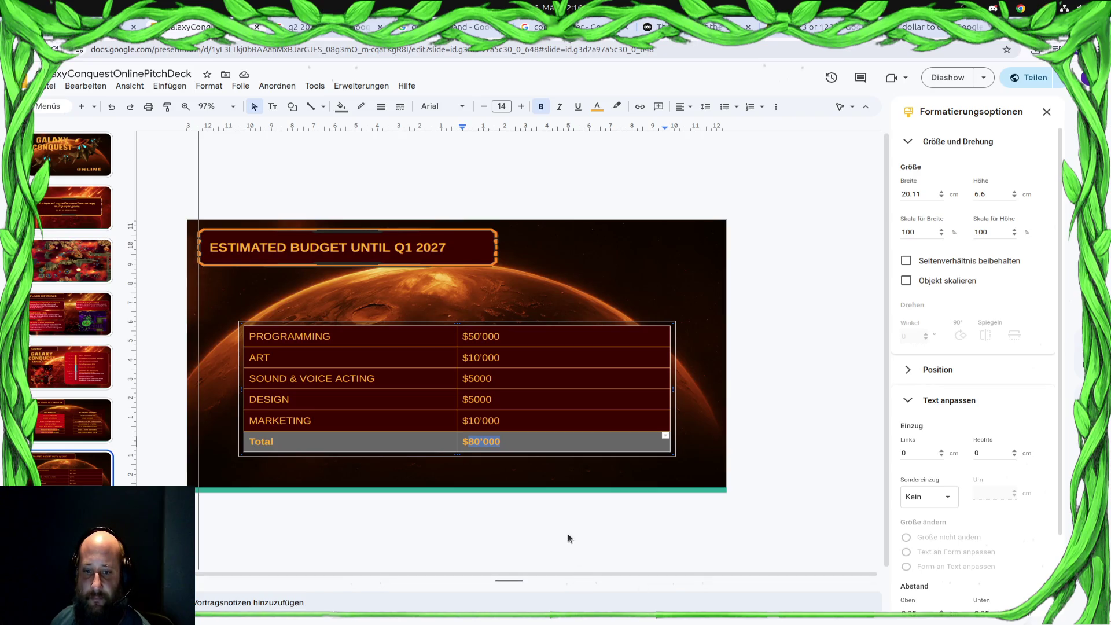
pyautogui.click(554, 530)
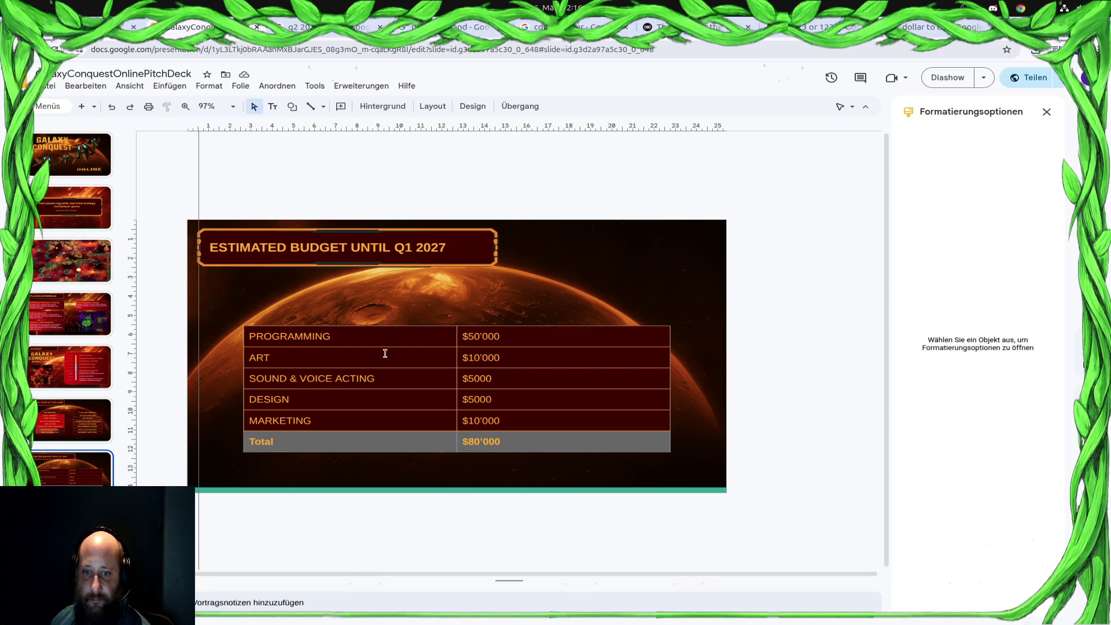
pyautogui.click(288, 440)
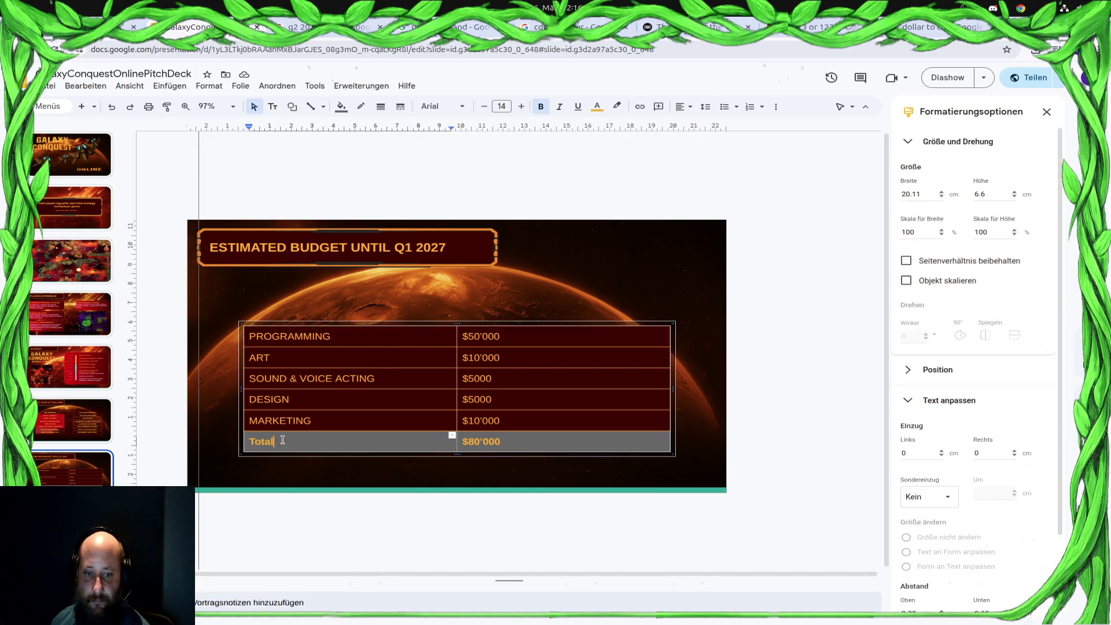
pyautogui.moveTo(282, 440); pyautogui.dragTo(247, 444)
pyautogui.write('TOTAL')
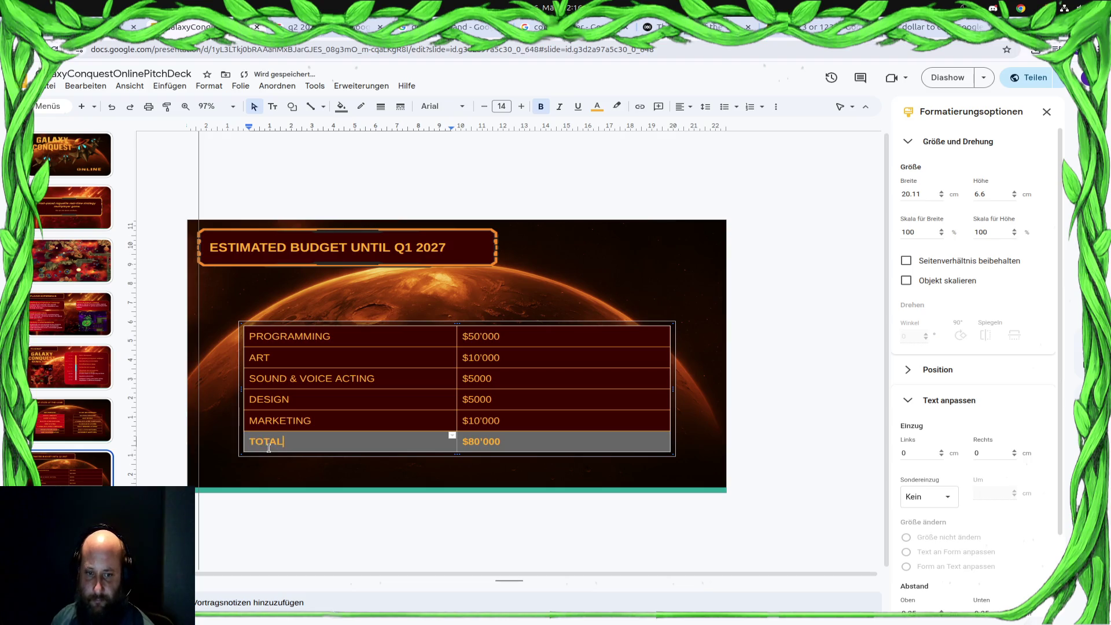
pyautogui.click(506, 523)
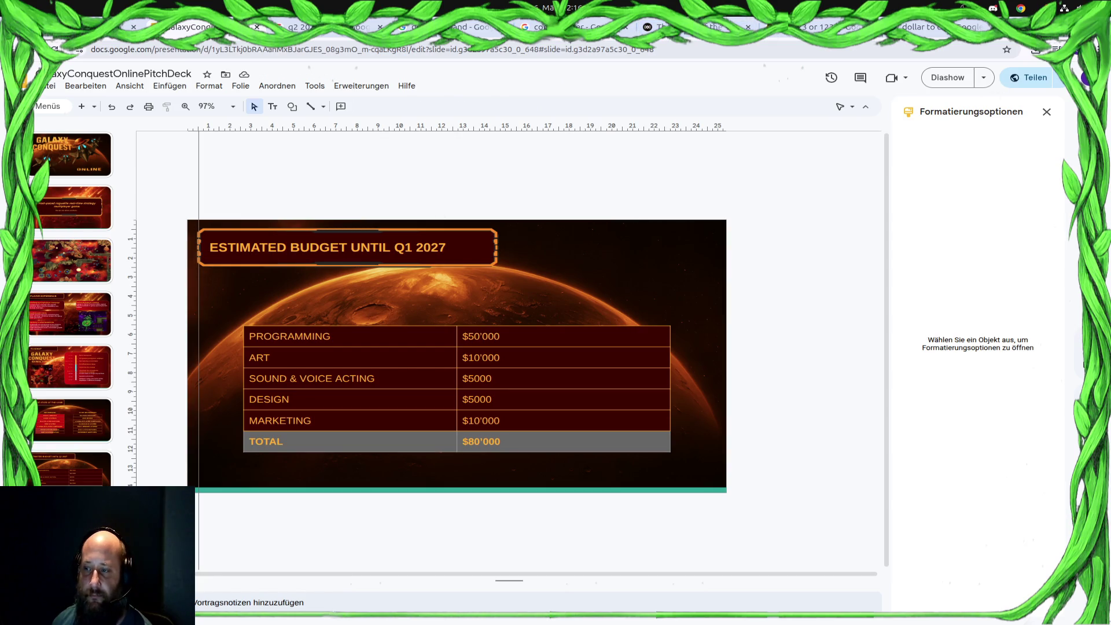
pyautogui.press('super')
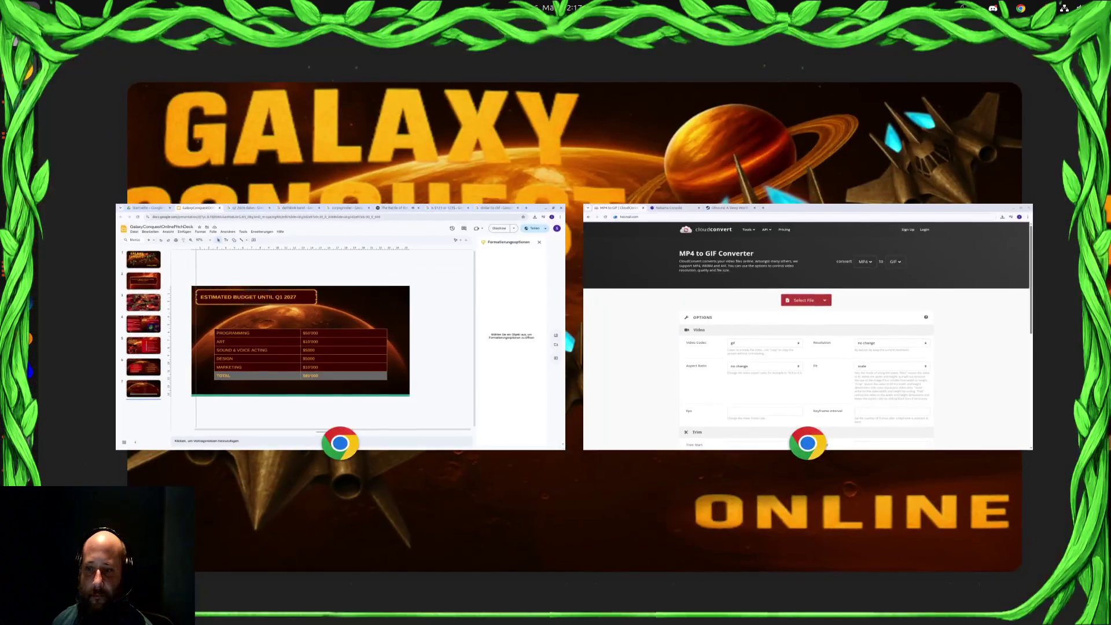
# Open the fourth slide, Player Experience, and check the Customizable Fleets text
pyautogui.press('super')
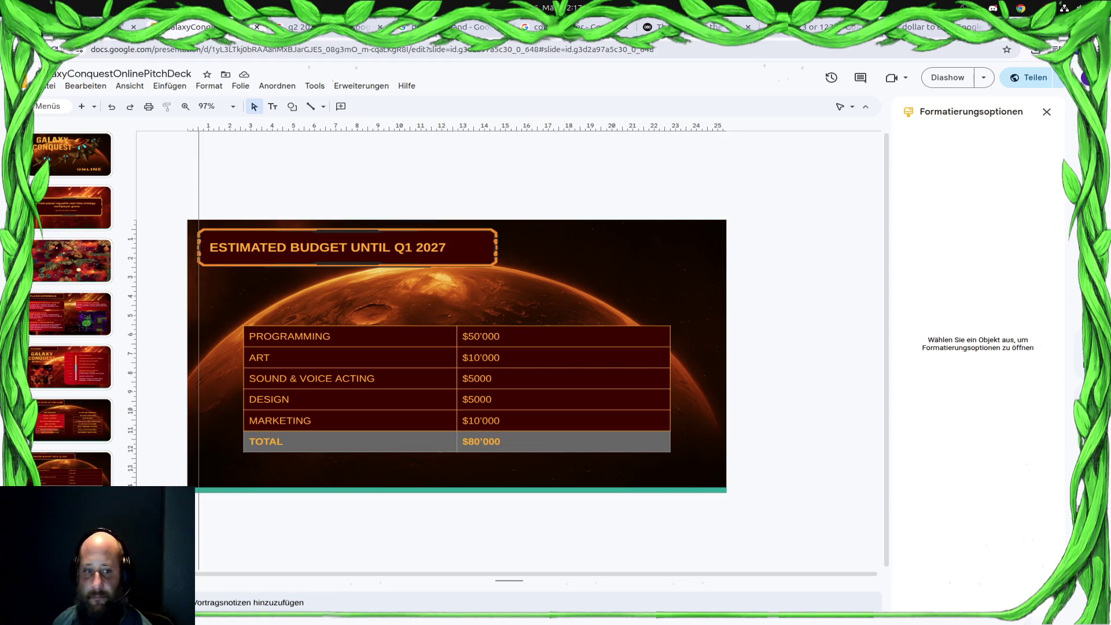
pyautogui.click(94, 307)
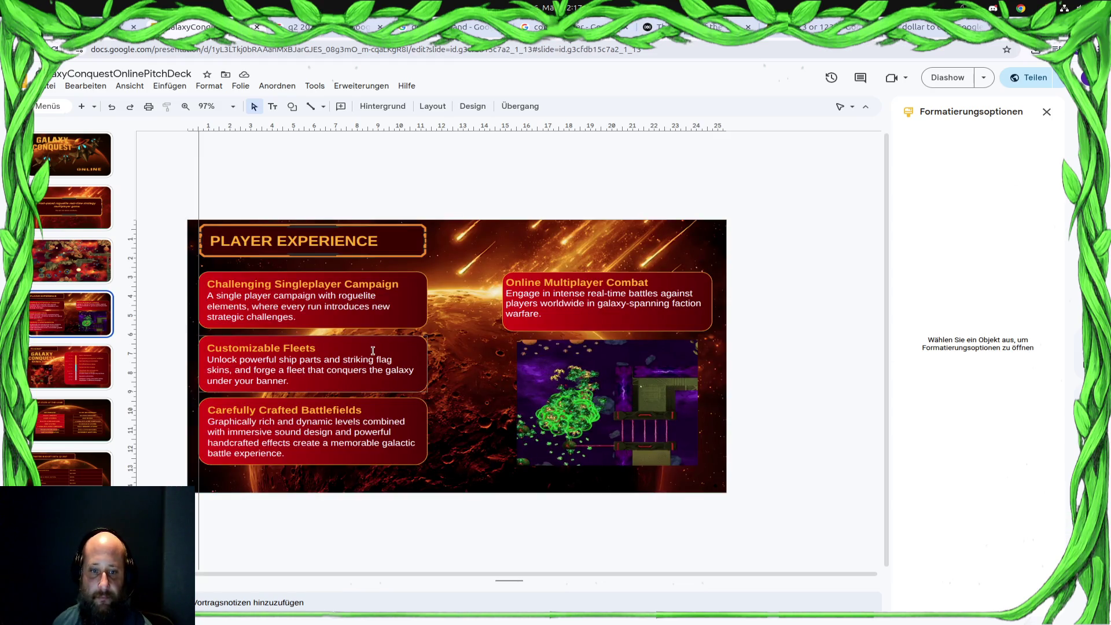
pyautogui.click(337, 389)
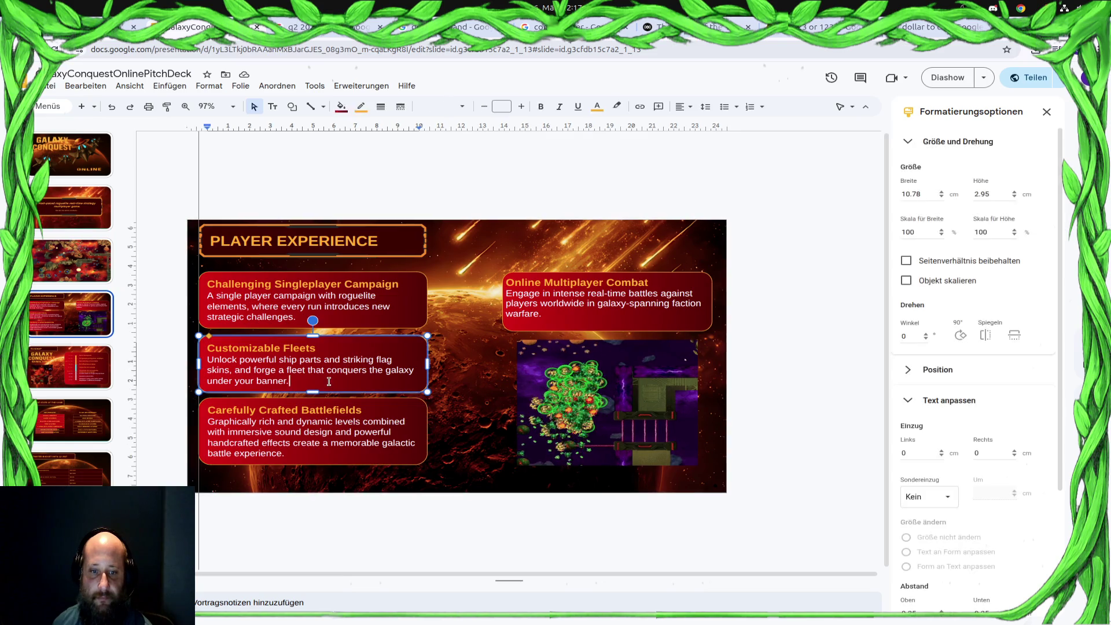
pyautogui.doubleClick(264, 360)
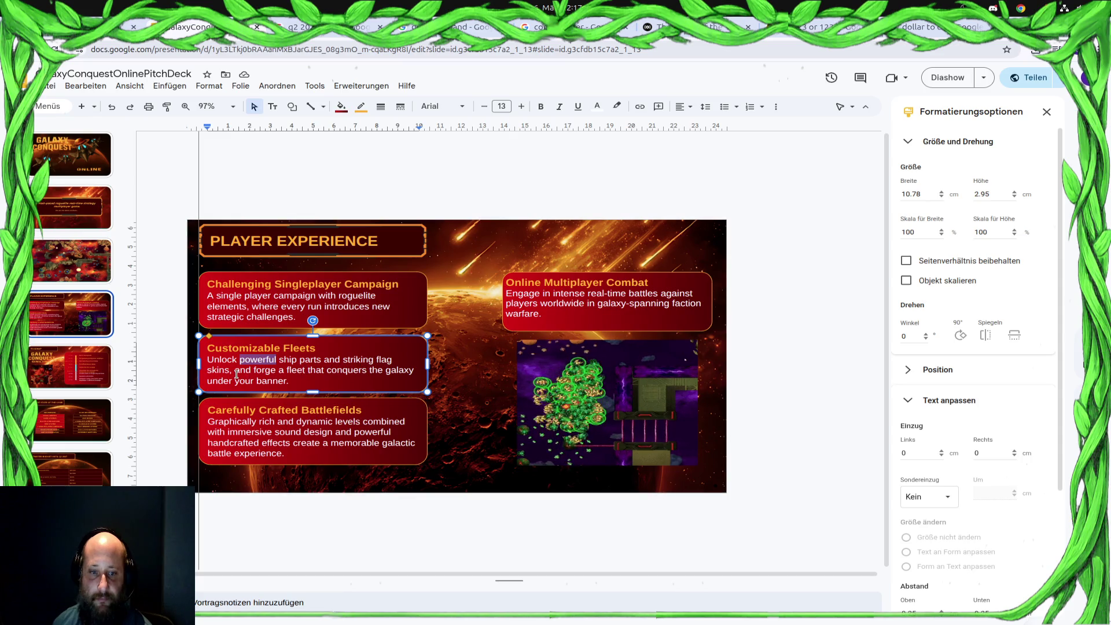
pyautogui.click(313, 382)
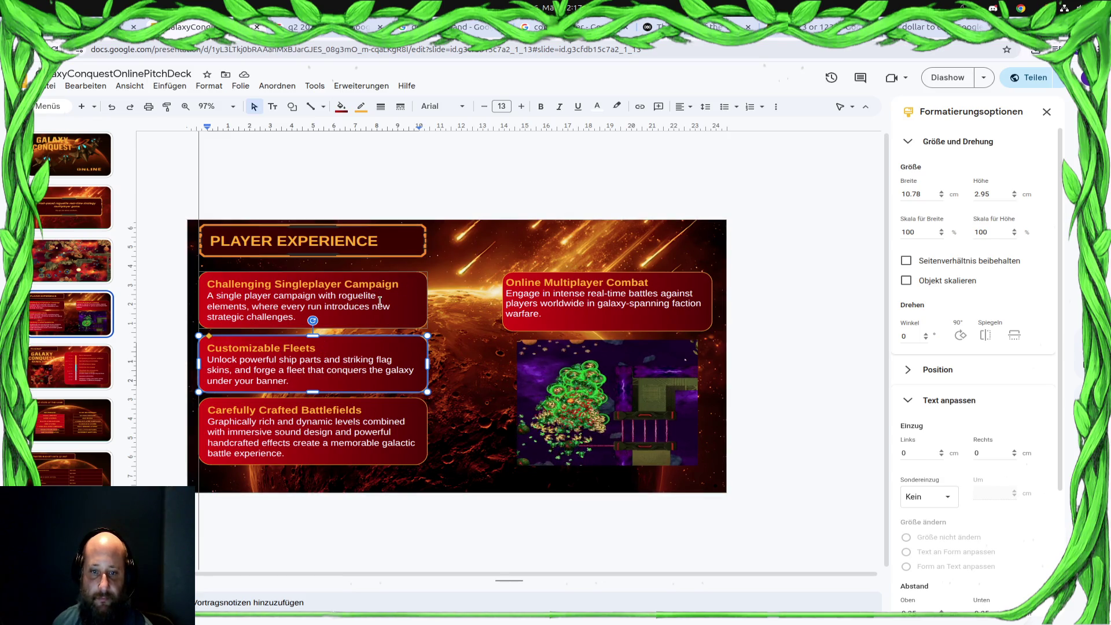
pyautogui.rightClick(76, 344)
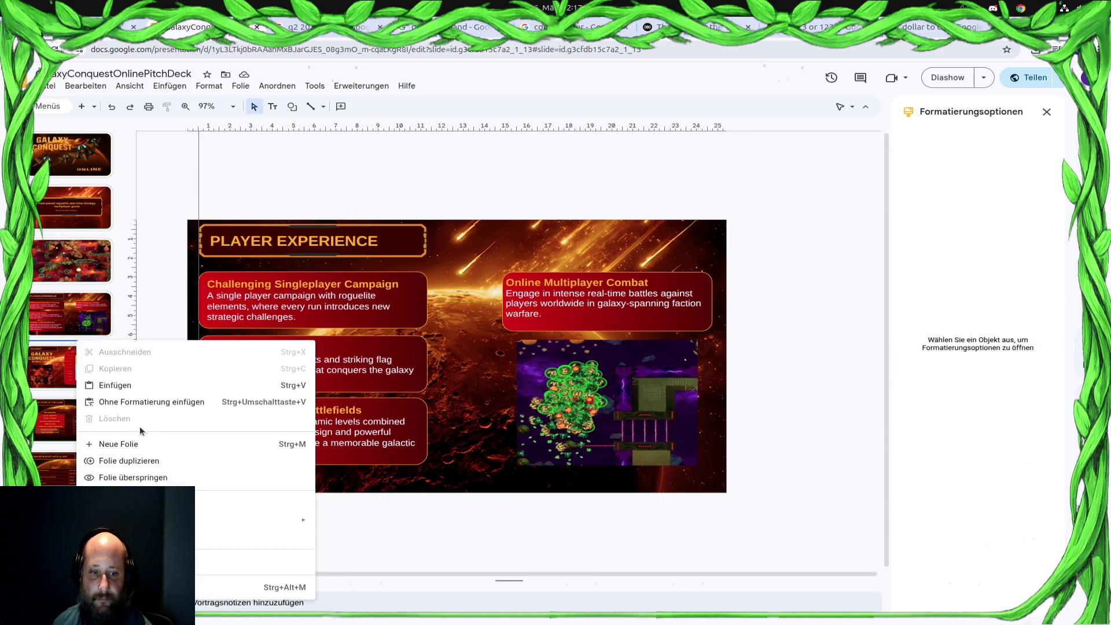
# Insert a slide after Player Experience and delete its title and body placeholders
pyautogui.click(121, 444)
pyautogui.click(272, 261)
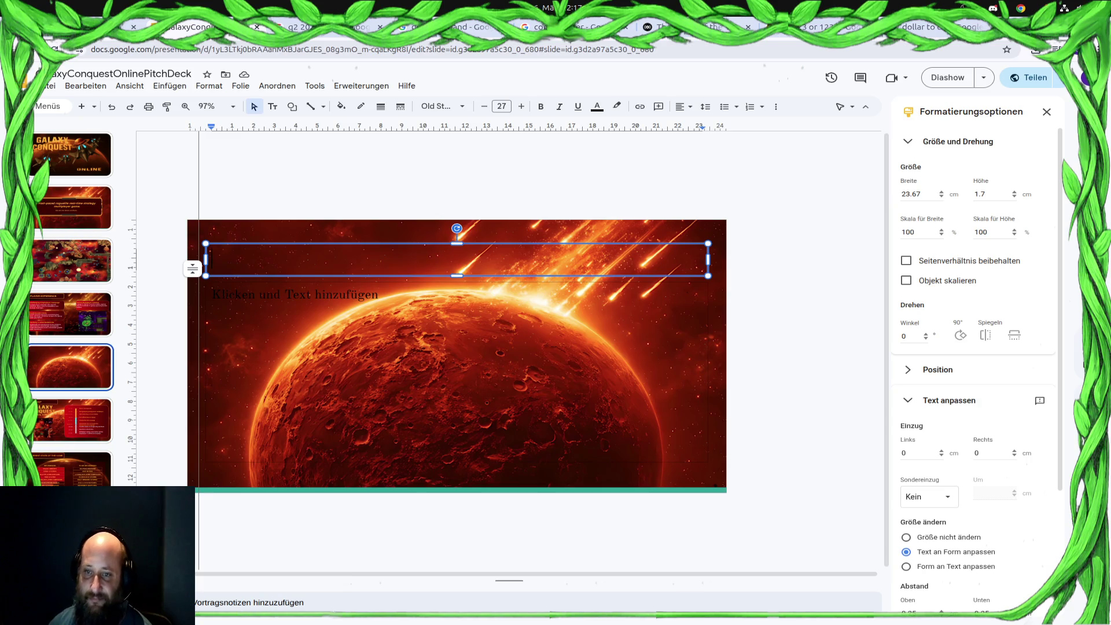
pyautogui.click(502, 243)
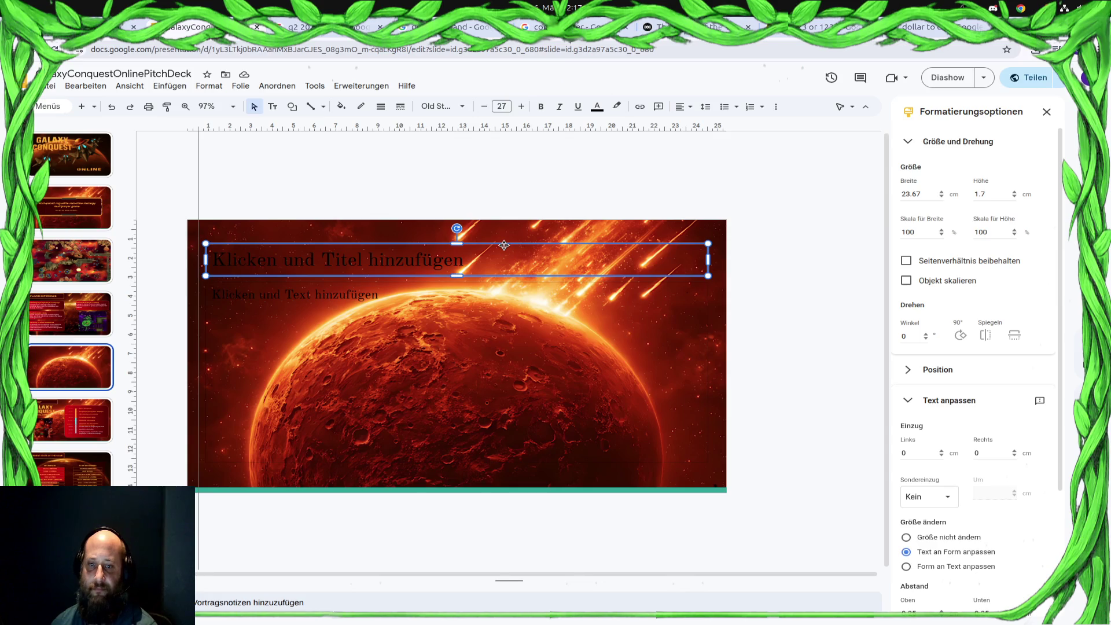
pyautogui.press('Delete')
pyautogui.click(505, 279)
pyautogui.press('Delete')
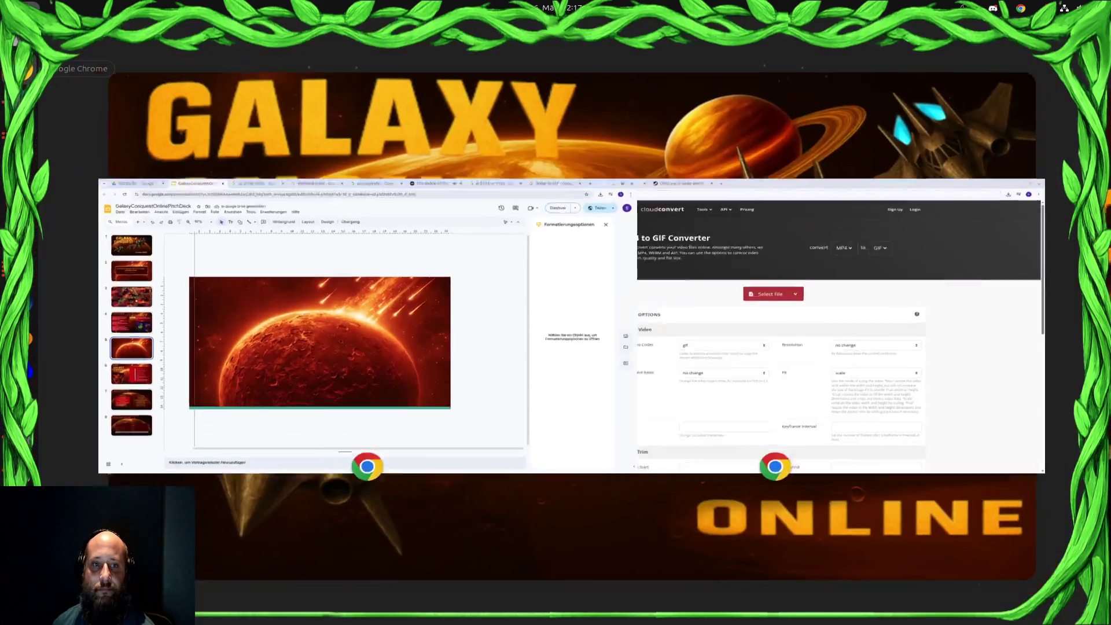
# Leave the Activities overview and return to the full-screen slide deck
pyautogui.press('super')
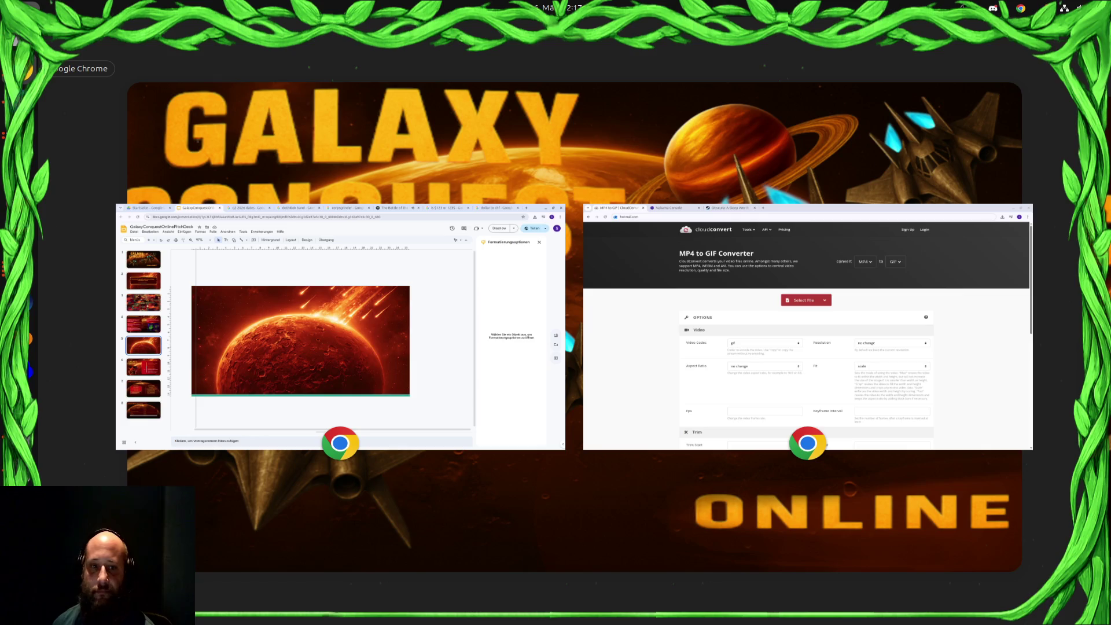
pyautogui.press('super')
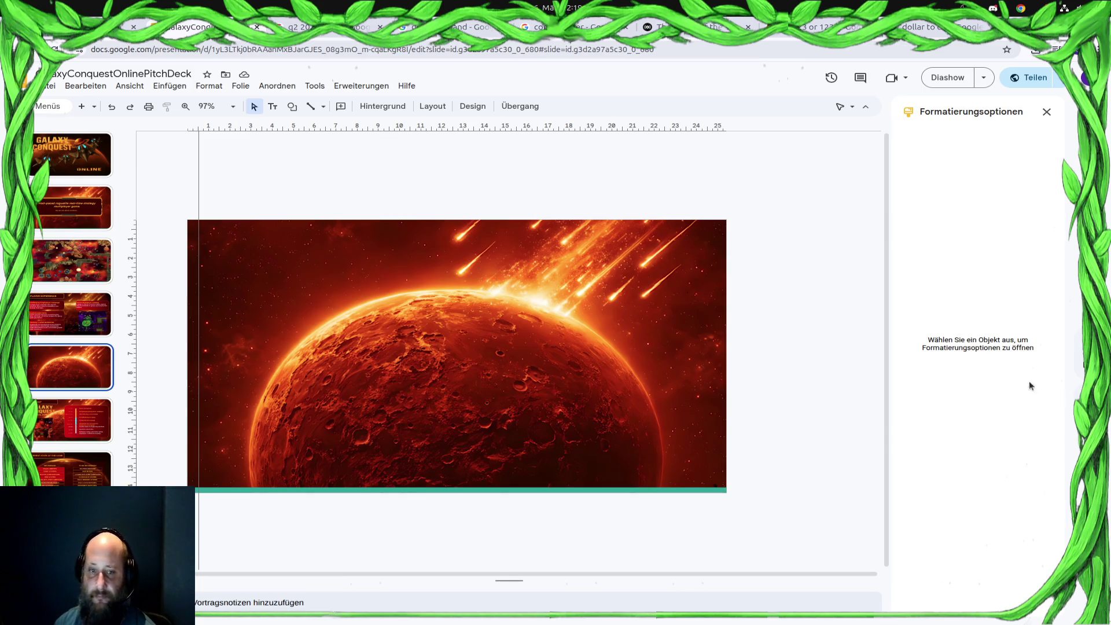
# Switch from the pitch deck to the Godot editor showing ProfileGameData.gd
pyautogui.moveTo(1, 267)
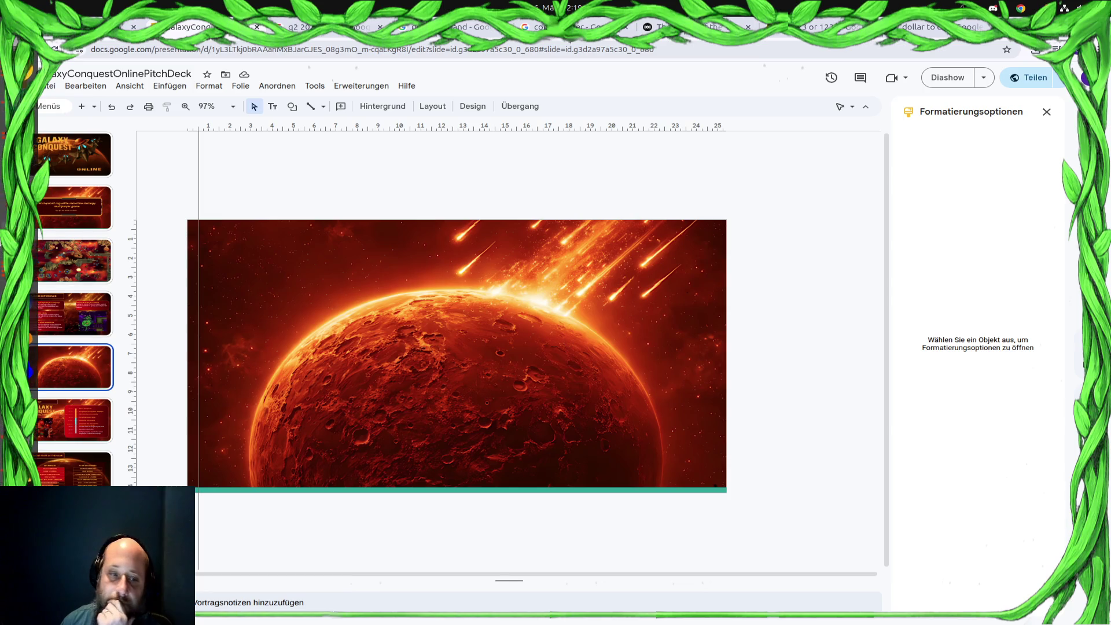
pyautogui.hotkey('alt', 'Tab')
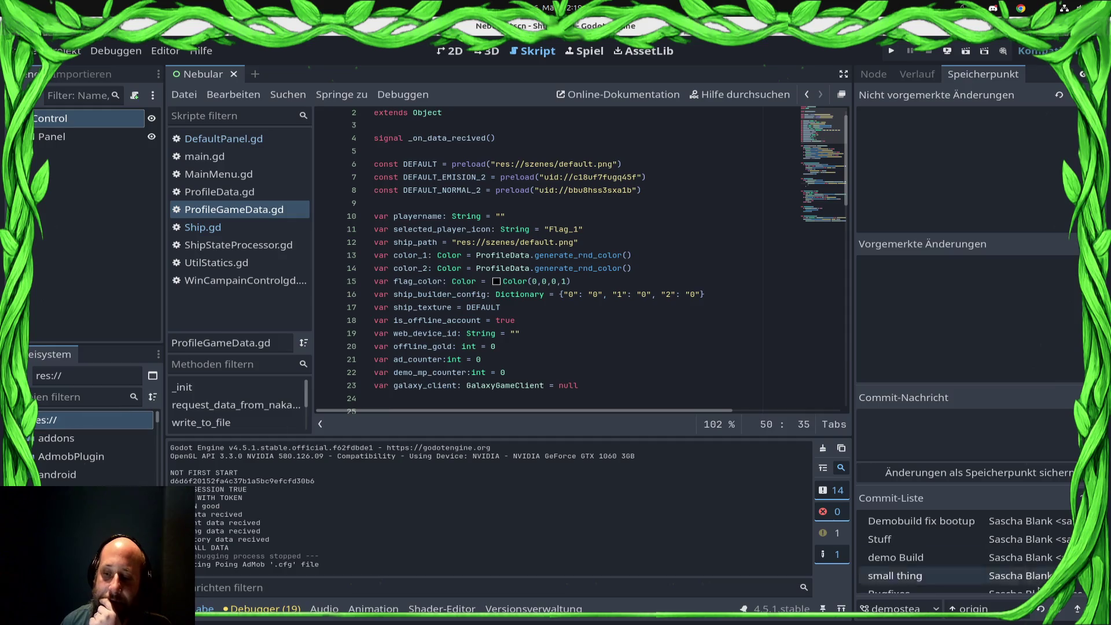
# Pick the demosteam branch in Godot, then run 'git checkout main' in the terminal
pyautogui.click(899, 609)
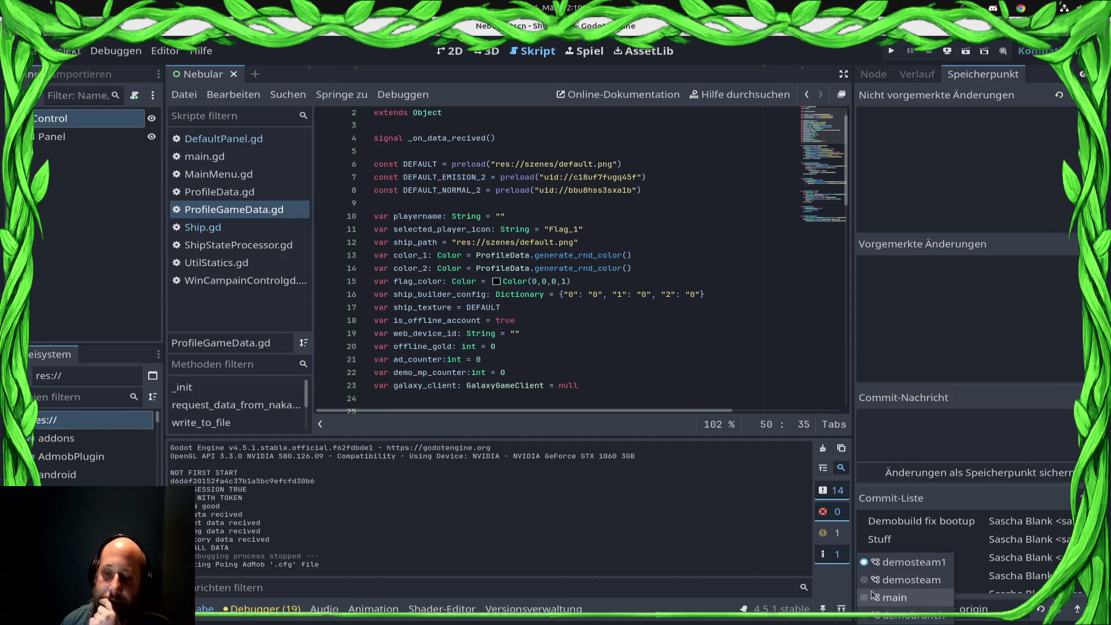
pyautogui.click(912, 580)
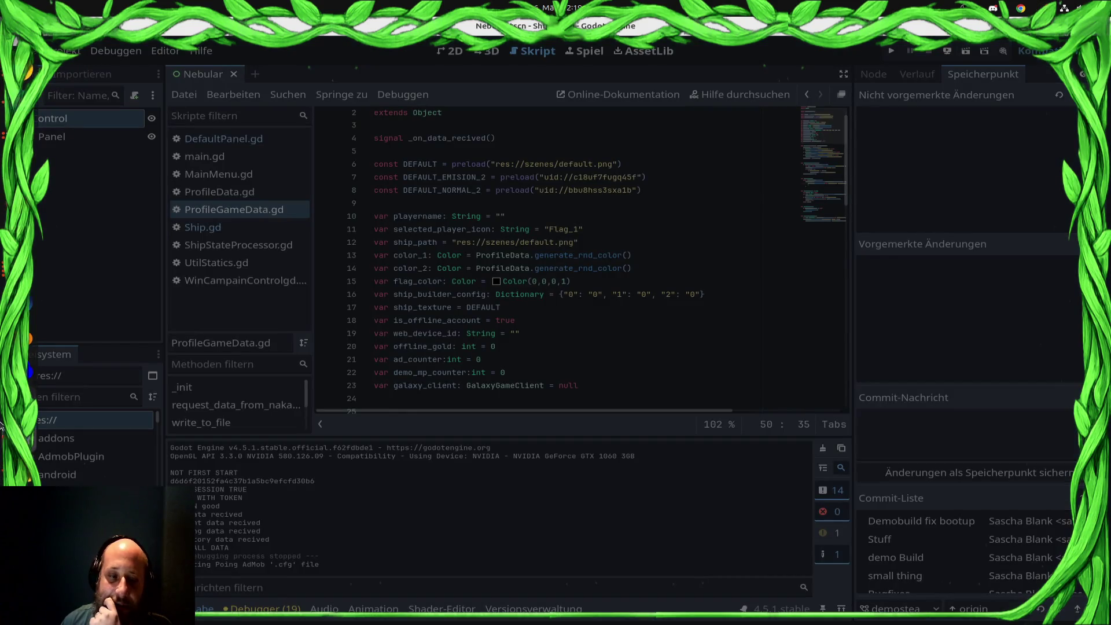
pyautogui.hotkey('alt', 'Tab')
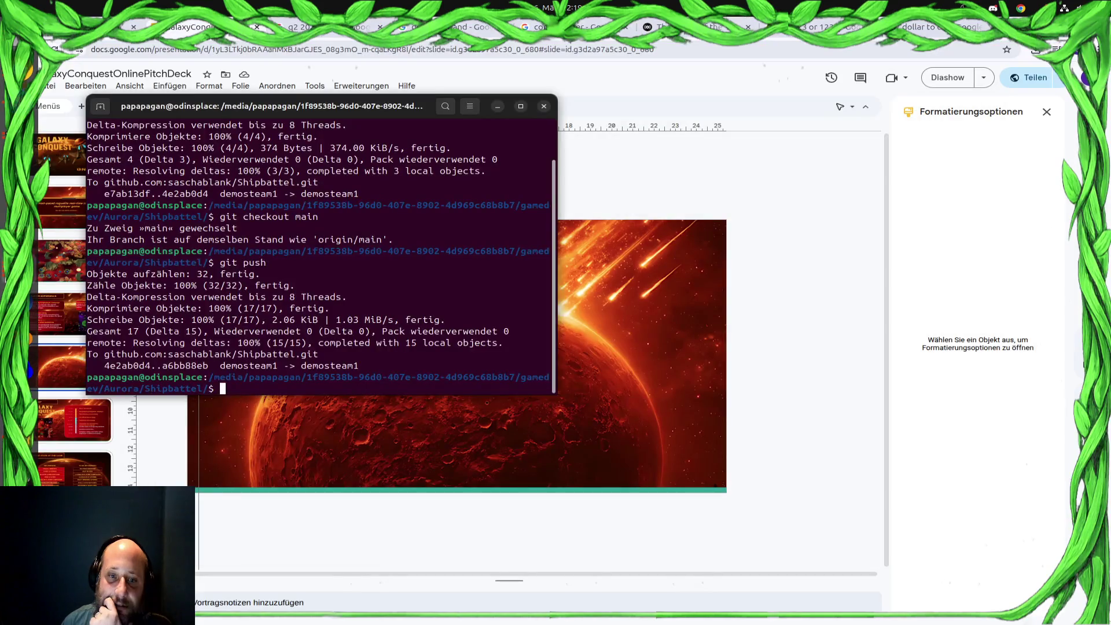
pyautogui.write('git c')
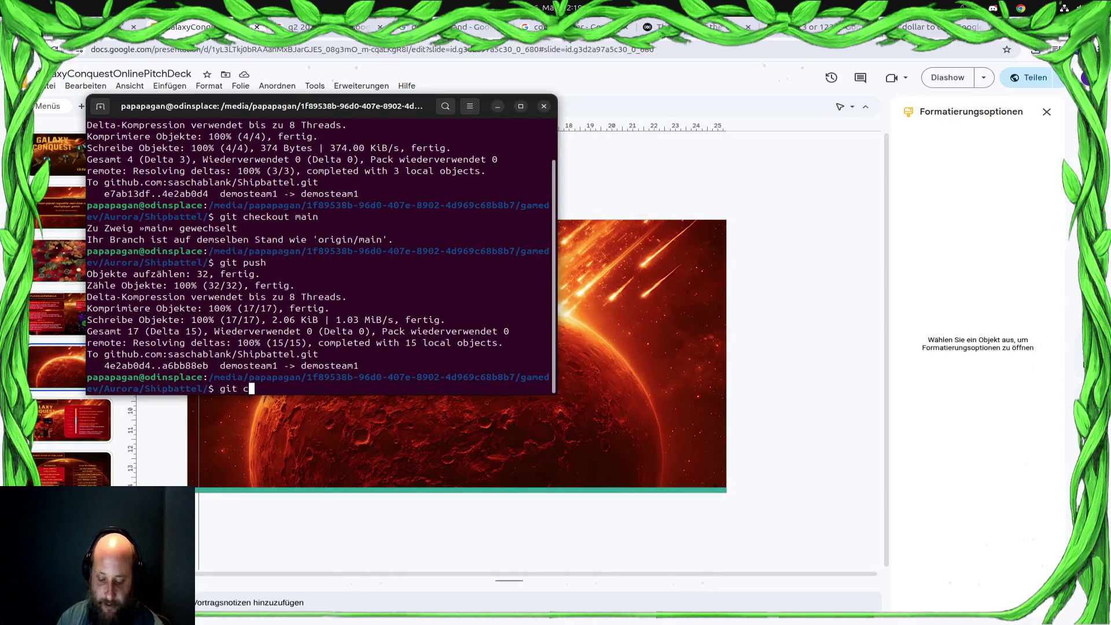
pyautogui.write('heckout main')
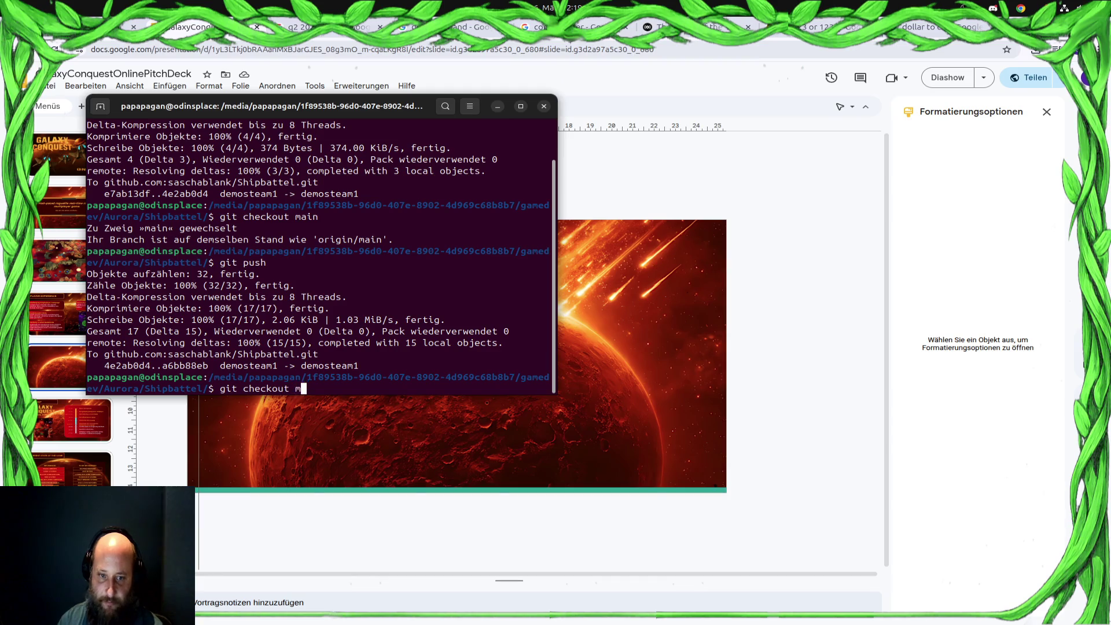
pyautogui.press('Return')
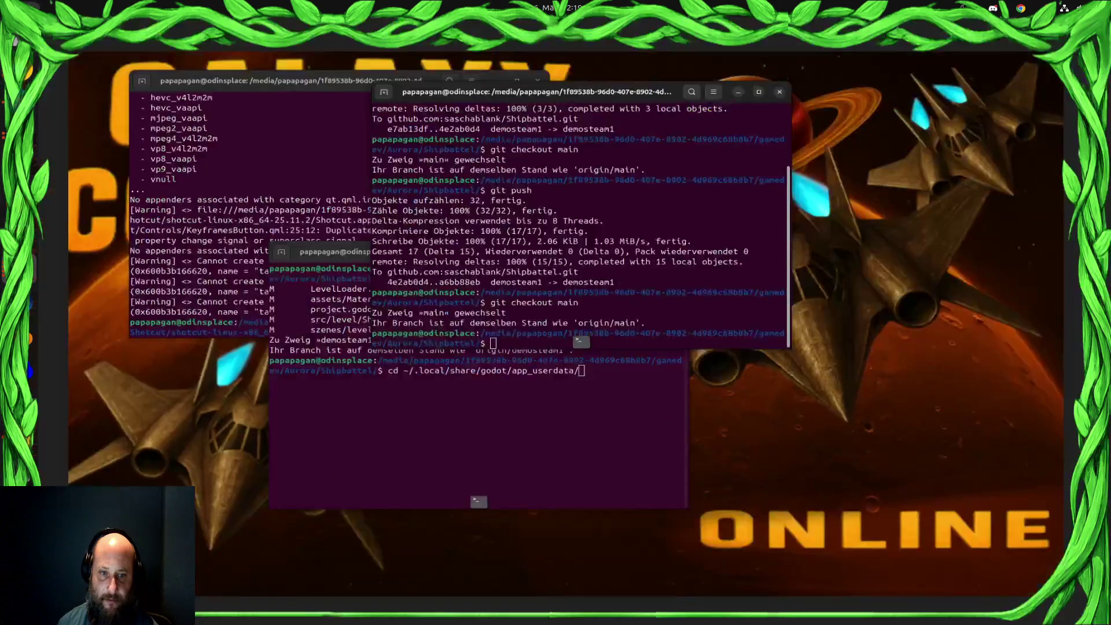
pyautogui.press('super')
pyautogui.press('super')
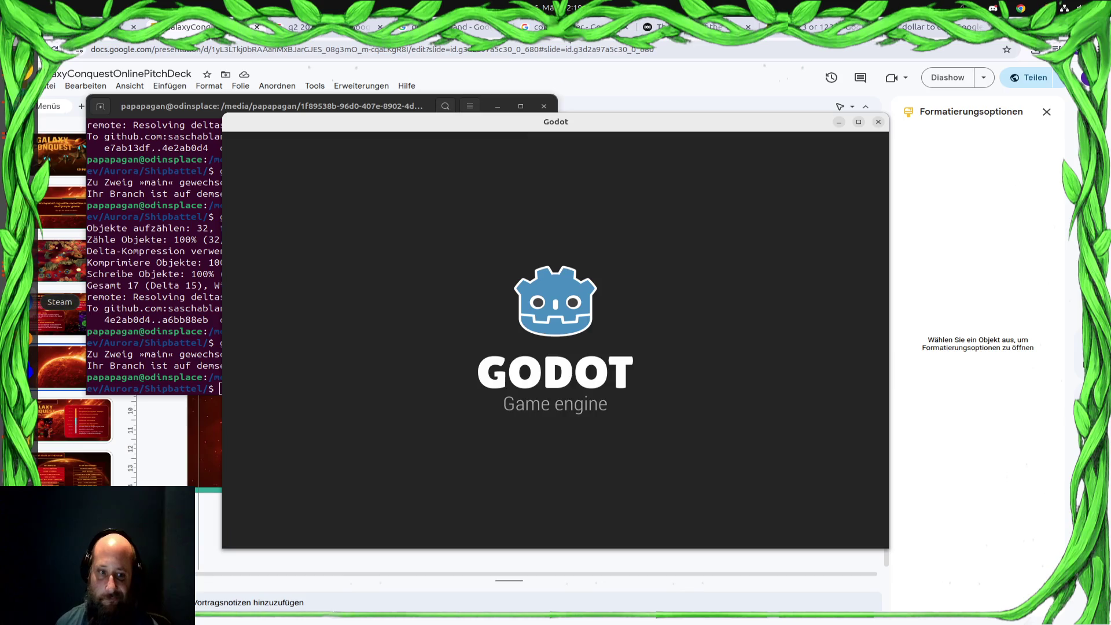
# Open the ShipBattel project in Godot and review lines 39–42 of ProfileGameData.gd
pyautogui.press('Return')
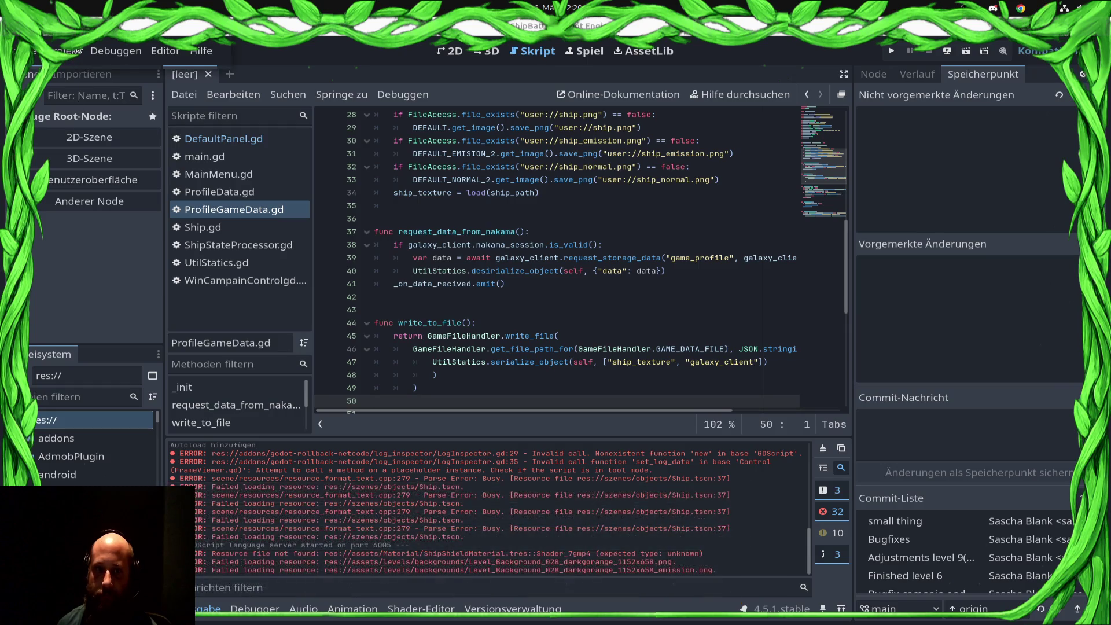
pyautogui.click(609, 258)
pyautogui.click(584, 285)
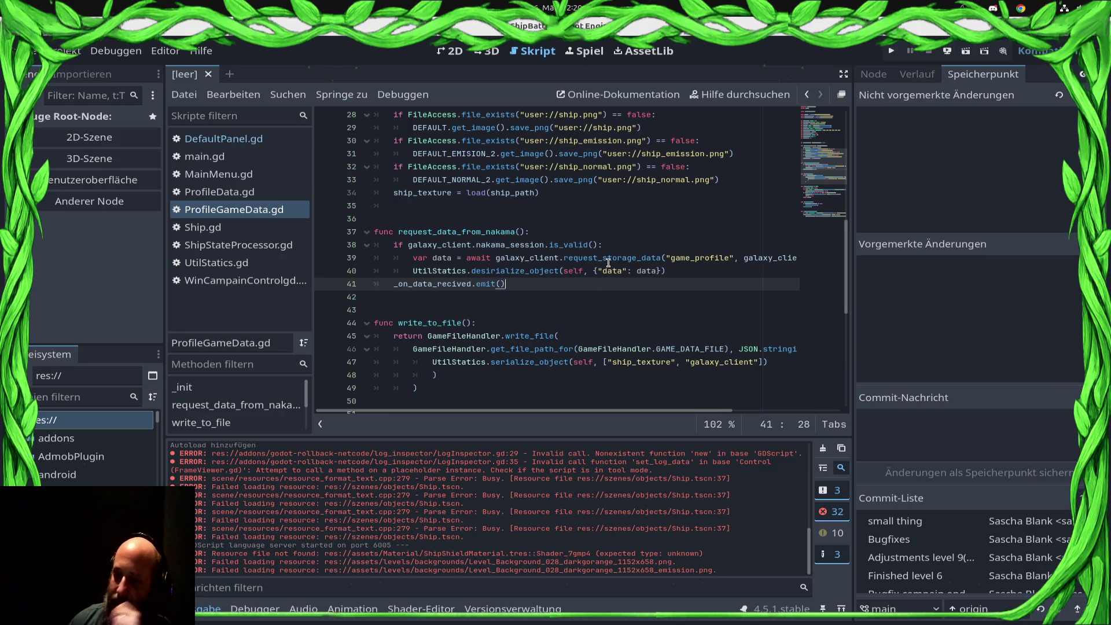
pyautogui.click(527, 301)
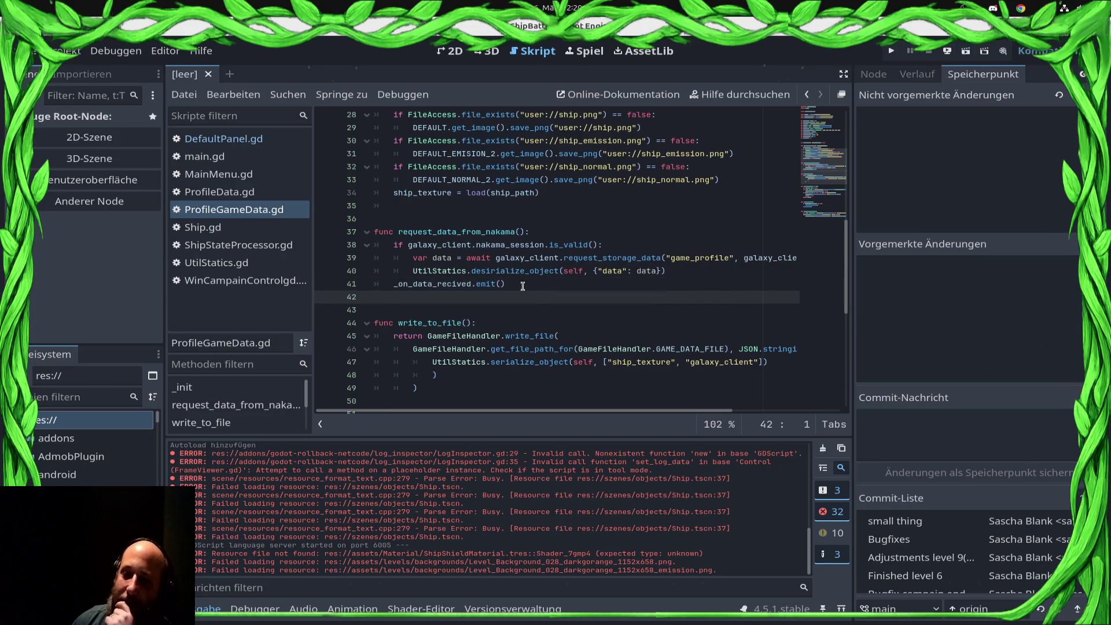
pyautogui.click(523, 286)
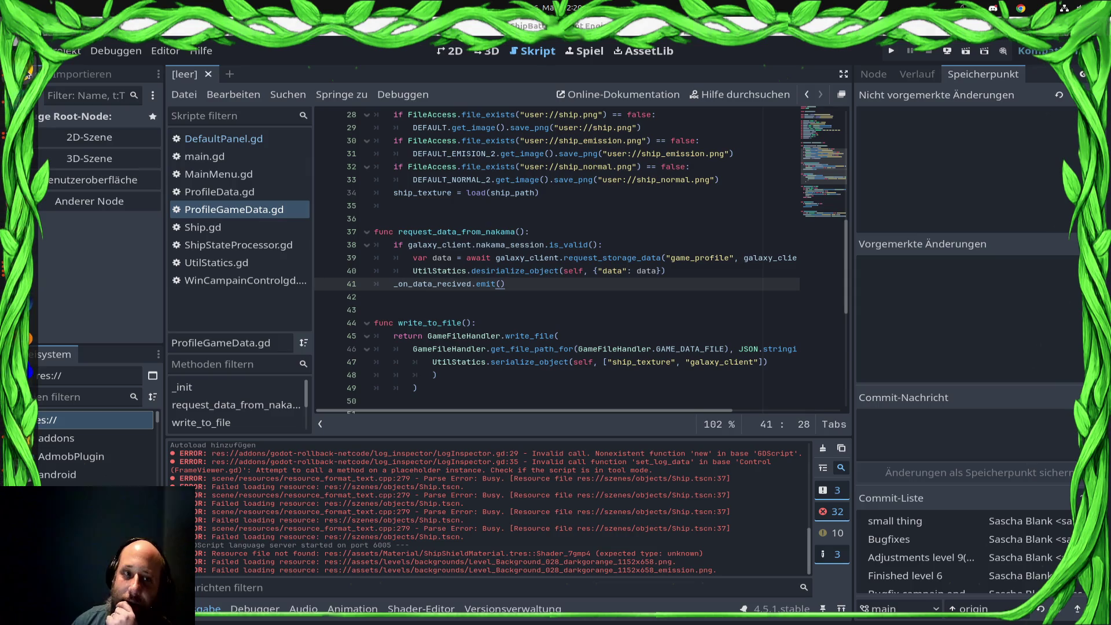
# View the deck's third slide, then return to Godot's FileSystem filter field
pyautogui.press('super')
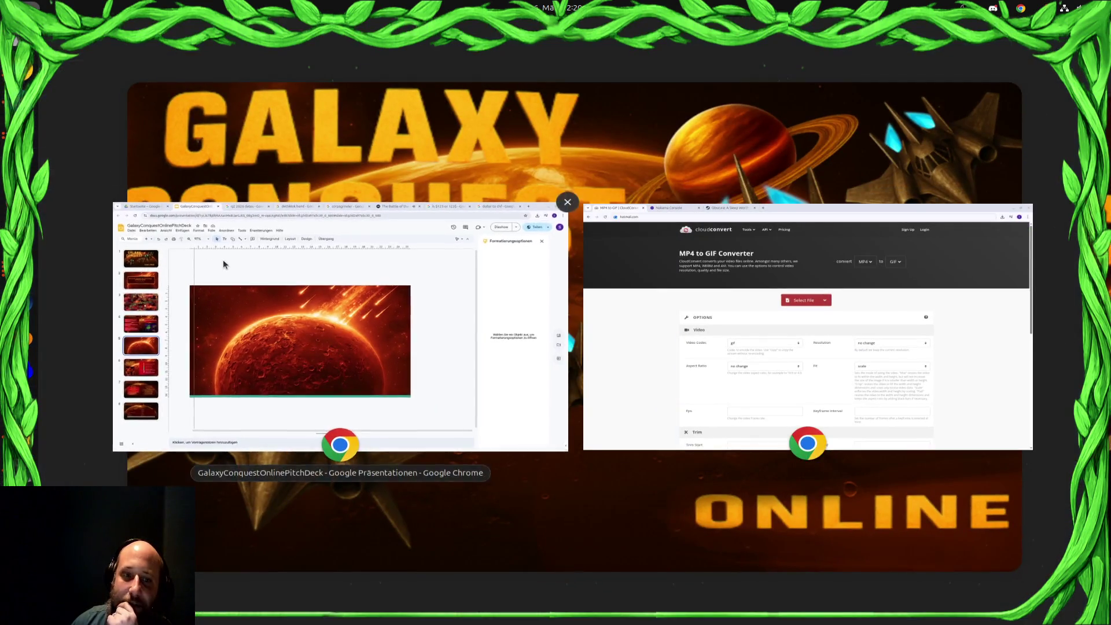
pyautogui.click(223, 259)
pyautogui.click(62, 257)
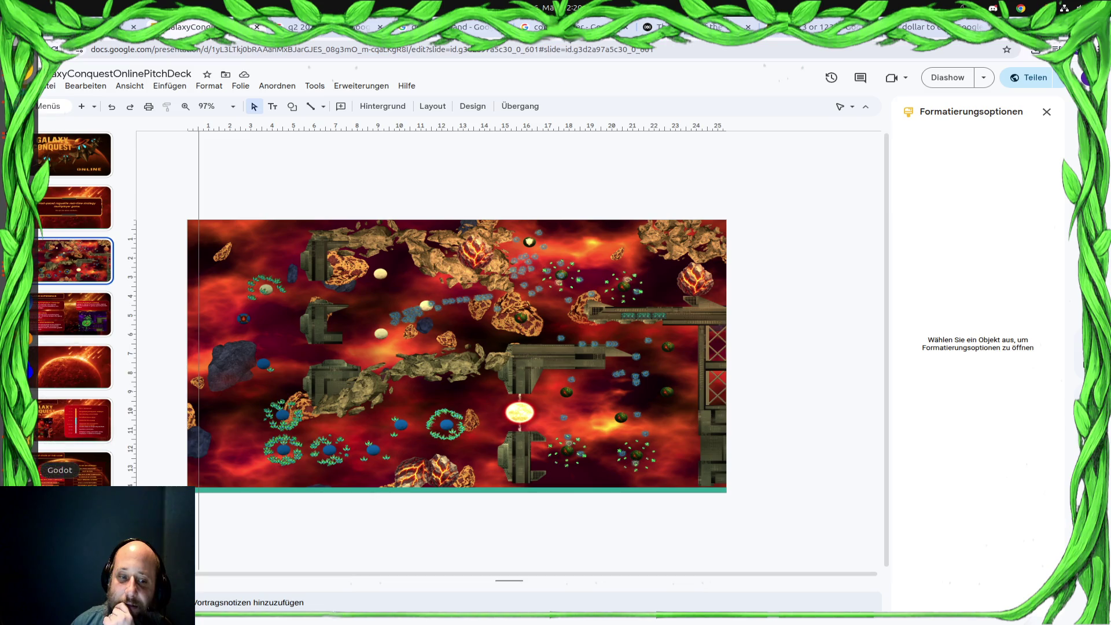
pyautogui.hotkey('alt', 'Tab')
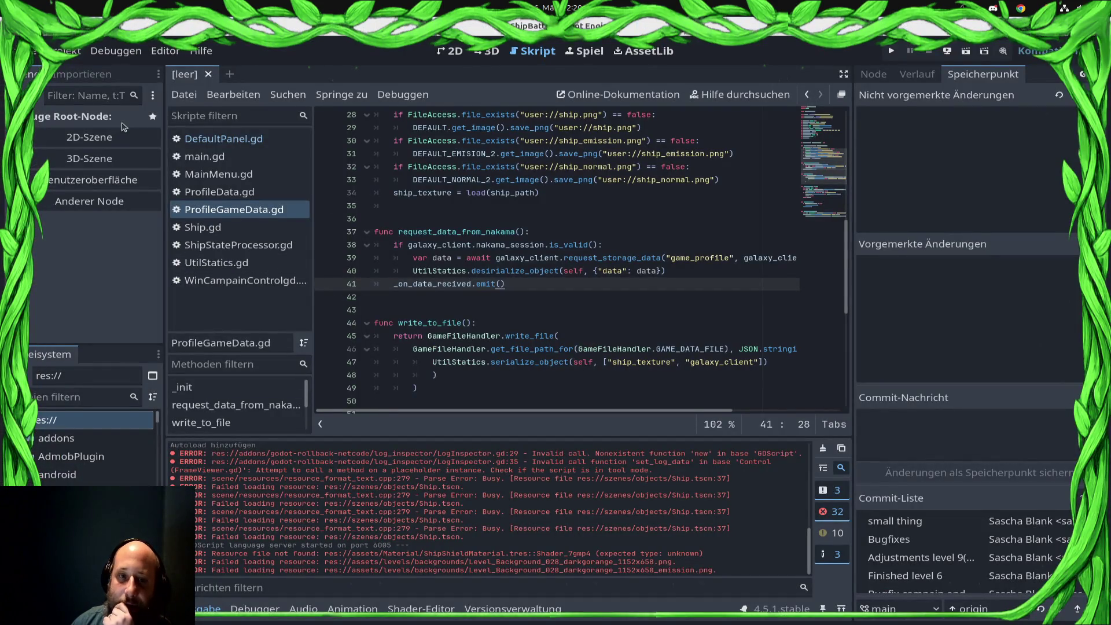
pyautogui.click(91, 395)
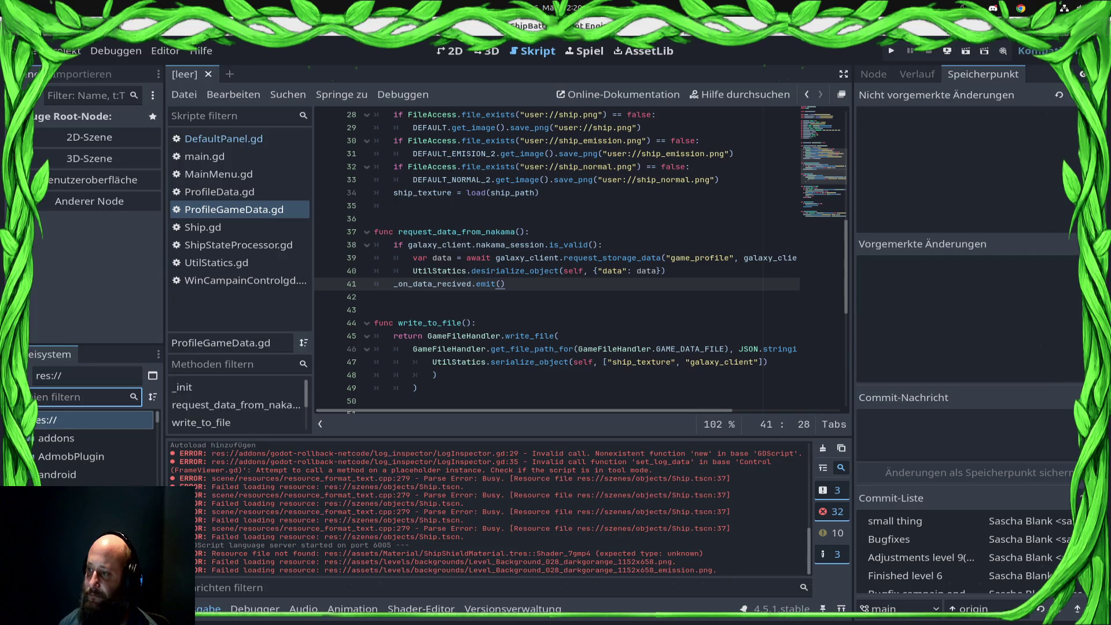
pyautogui.moveTo(30, 69)
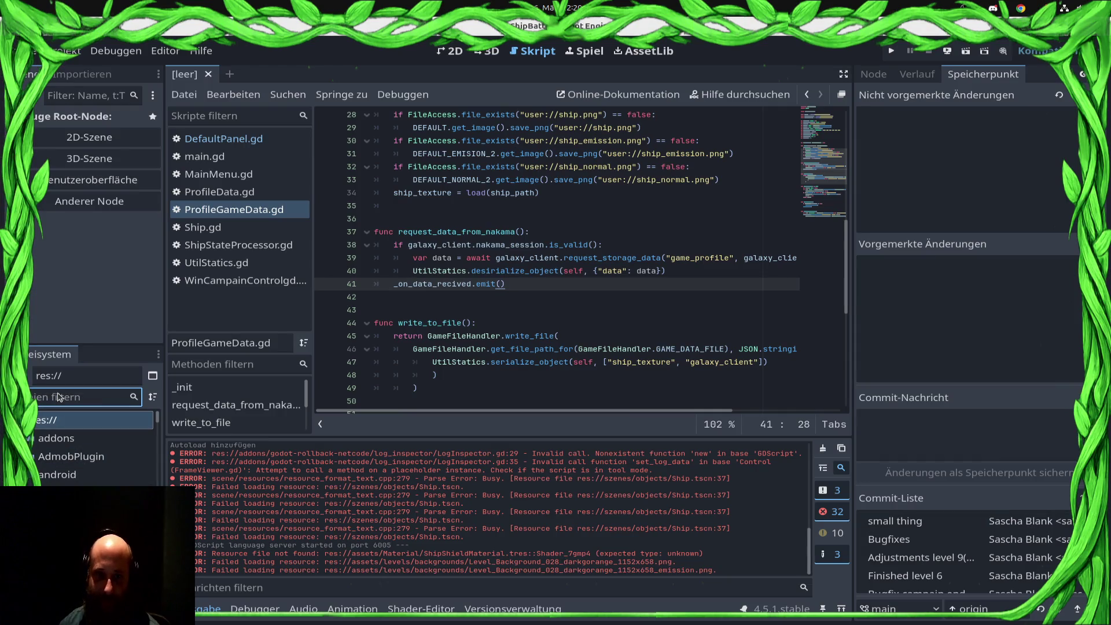
# Filter for 'levelload', open LevelLoader.tscn and remove the second Levels entry
pyautogui.write('levelload')
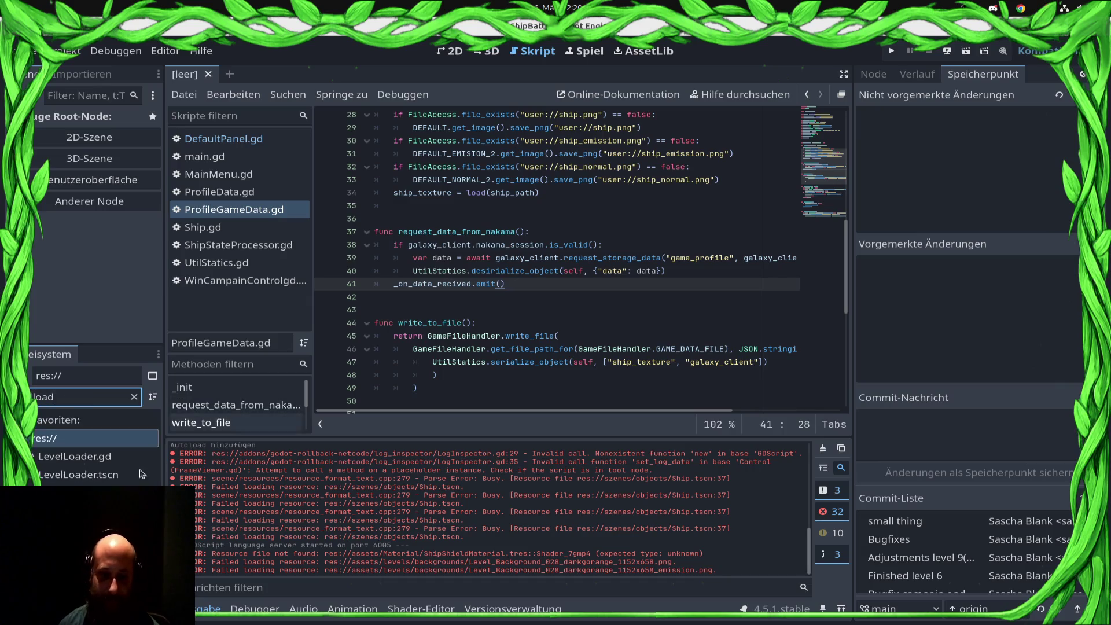
pyautogui.doubleClick(78, 475)
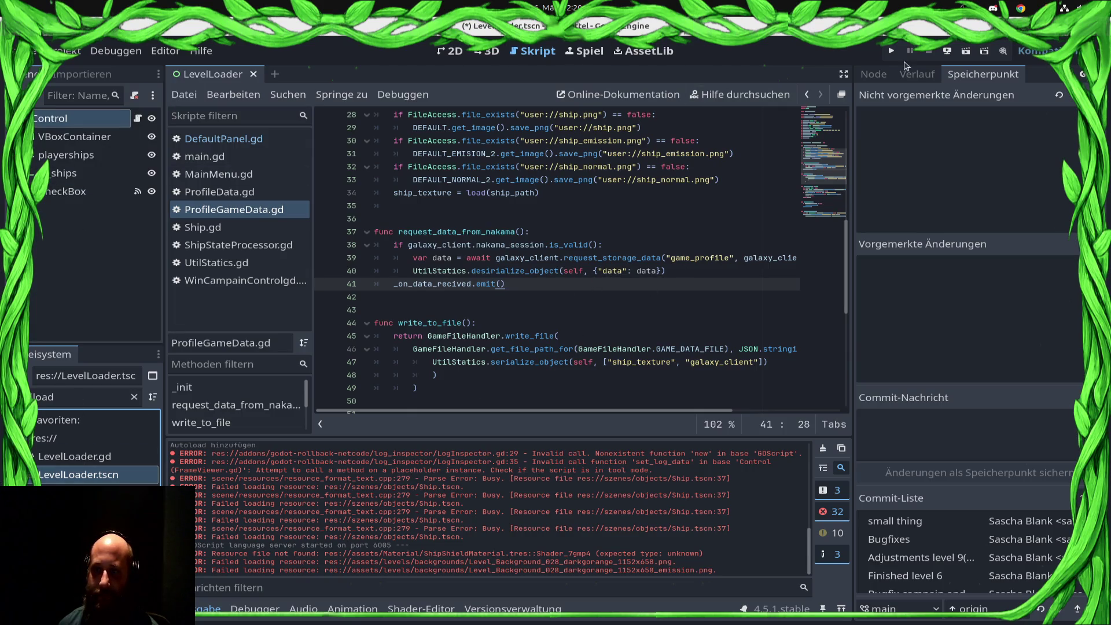
pyautogui.click(875, 75)
pyautogui.click(892, 75)
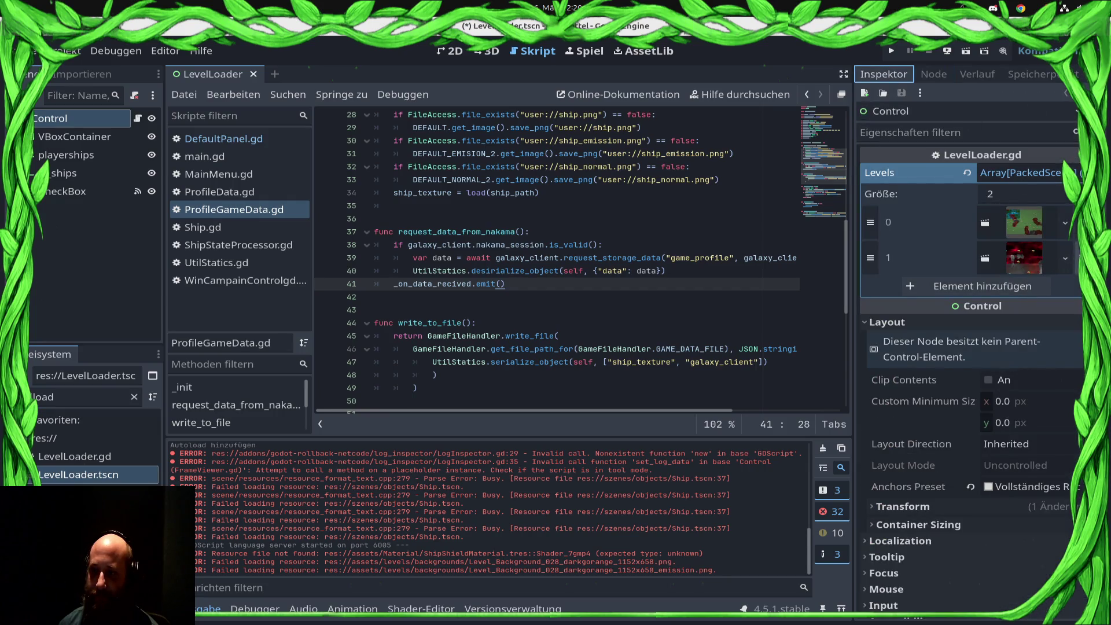
pyautogui.click(1078, 258)
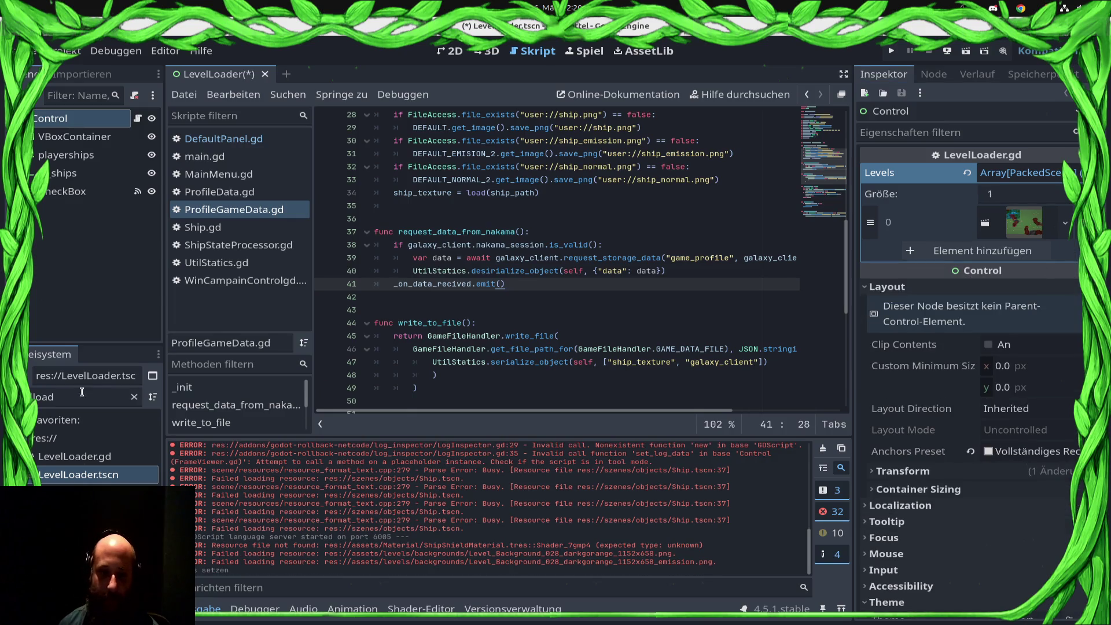
# Add the Sector0/3 level scene to the Levels array and save LevelLoader.tscn
pyautogui.doubleClick(85, 397)
pyautogui.press('BackSpace')
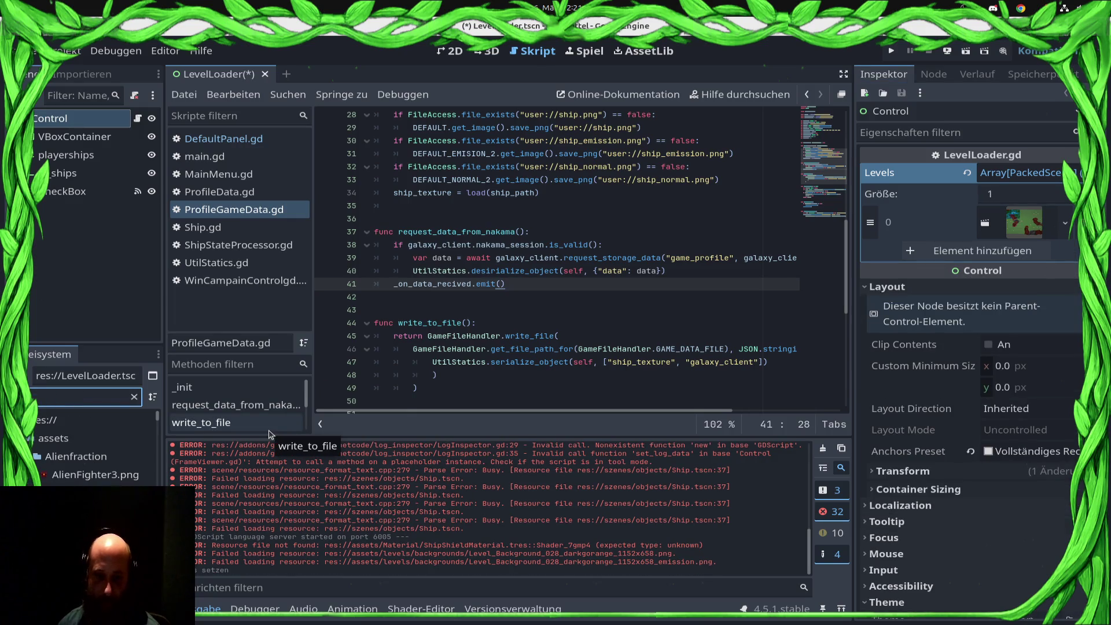
pyautogui.write('l')
pyautogui.click(87, 493)
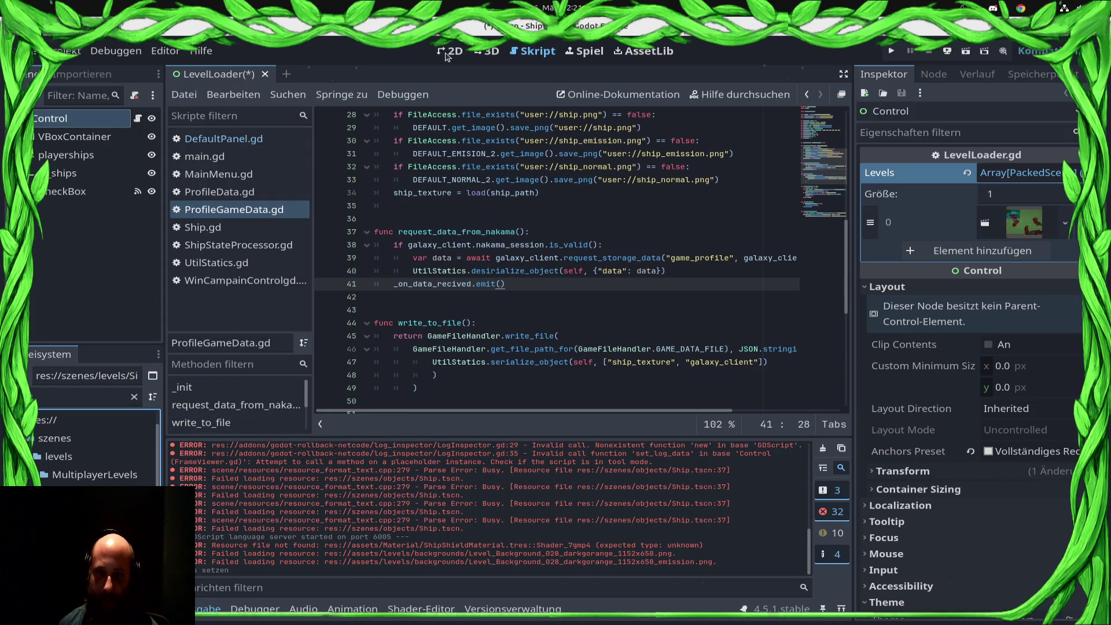
pyautogui.click(452, 52)
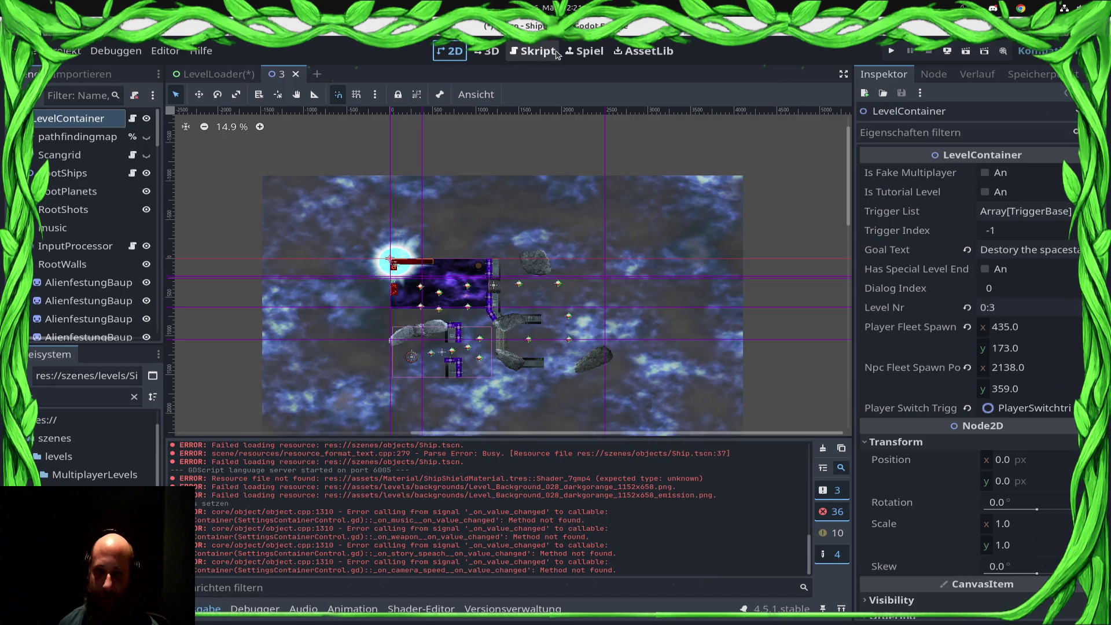
pyautogui.click(533, 51)
pyautogui.hotkey('ctrl', 'Tab')
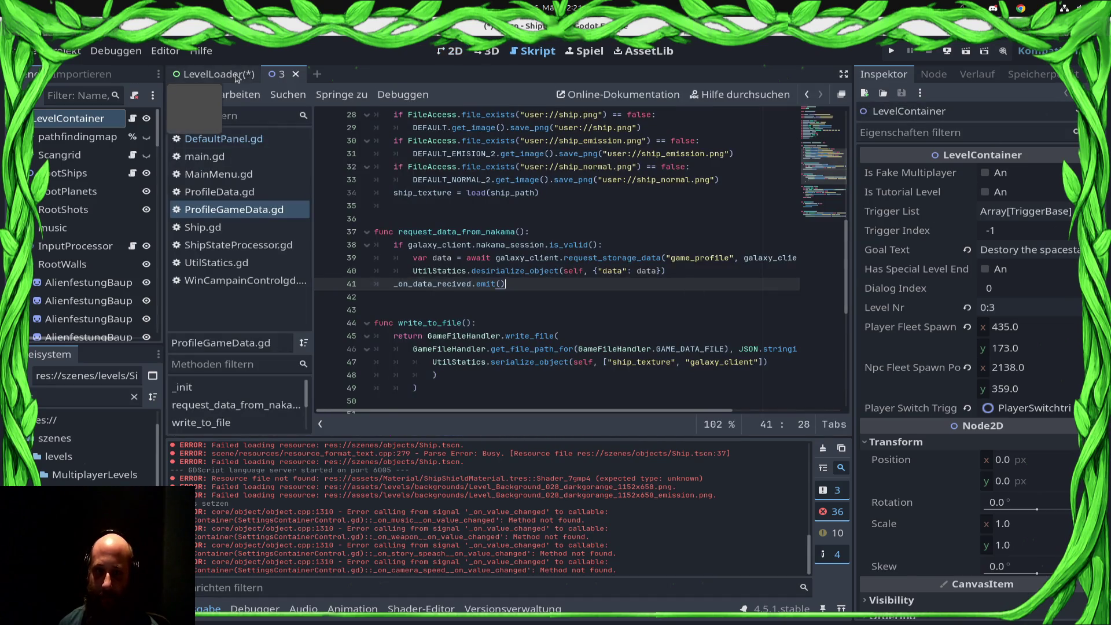
pyautogui.moveTo(93, 493)
pyautogui.mouseDown()
pyautogui.moveTo(984, 249)
pyautogui.moveTo(955, 249)
pyautogui.moveTo(964, 255)
pyautogui.mouseUp()
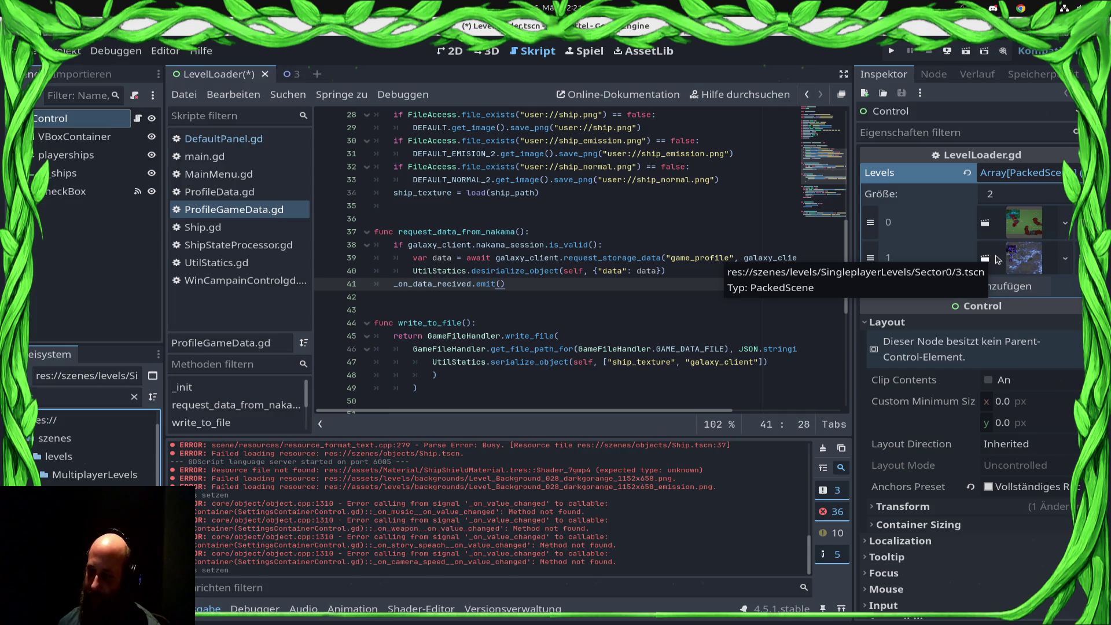
pyautogui.click(703, 297)
pyautogui.hotkey('ctrl', 's')
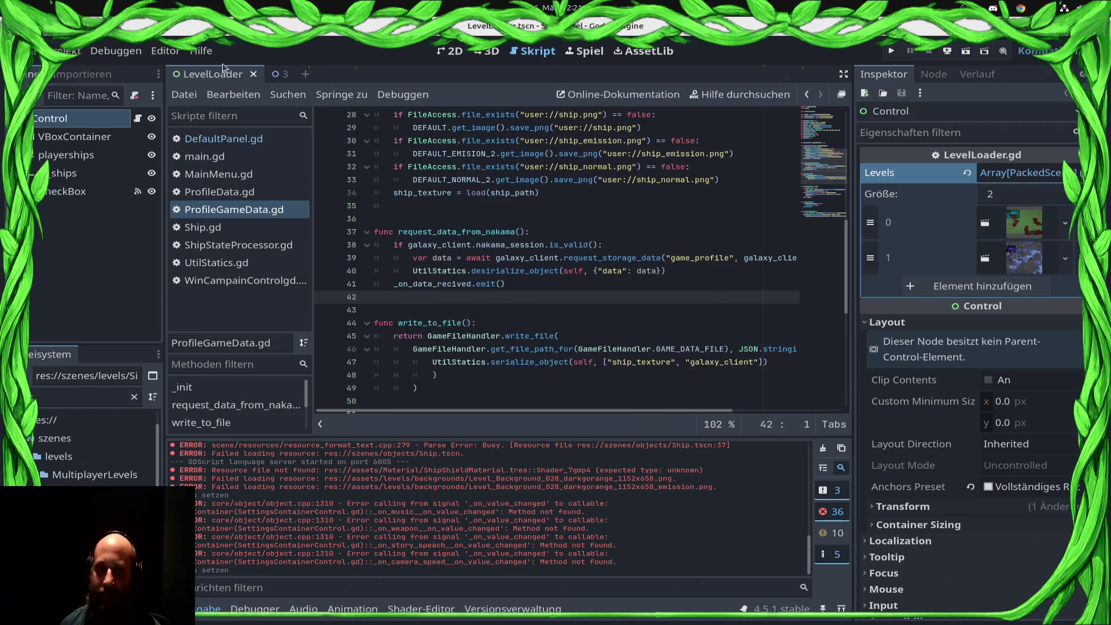
# Set 'levelloader' as the Main-Run argument under Run Instances, then run the project
pyautogui.click(116, 51)
pyautogui.click(267, 269)
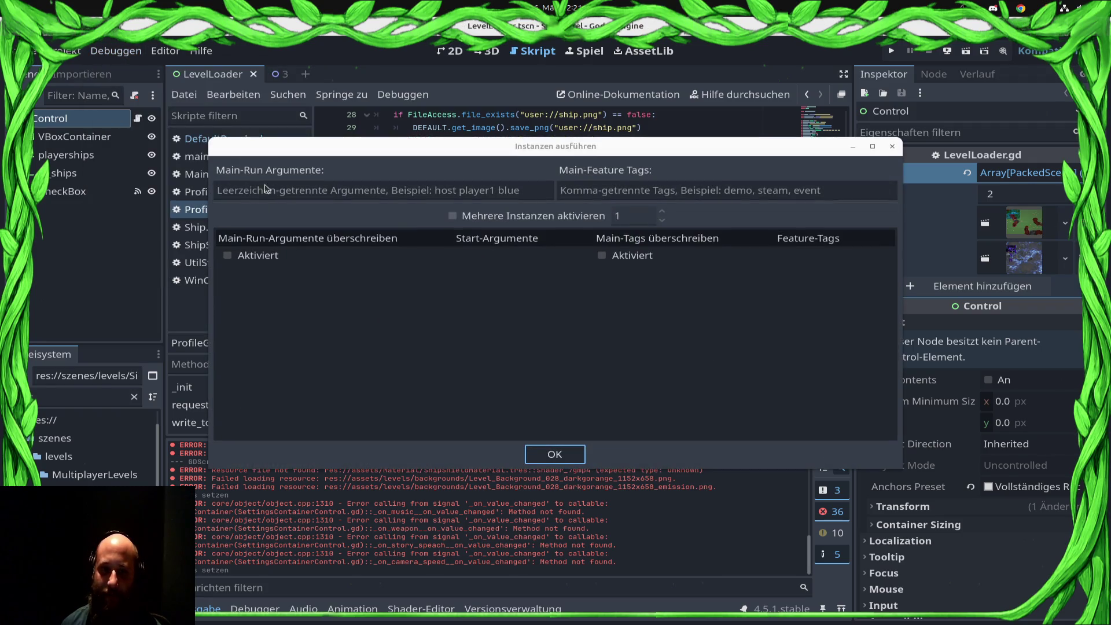
pyautogui.click(266, 188)
pyautogui.write('levell')
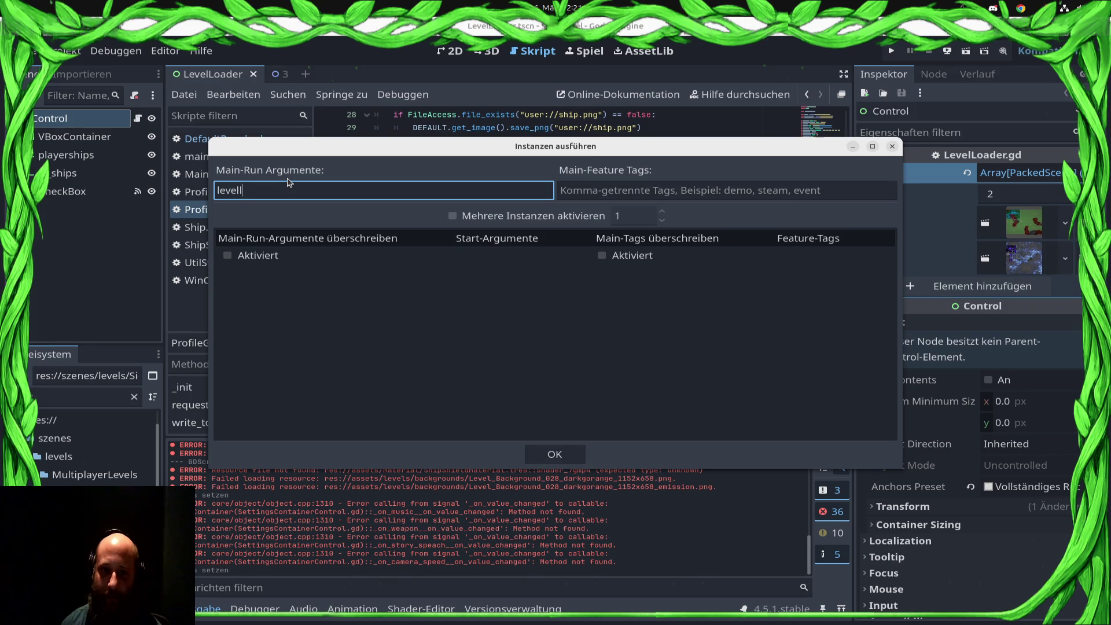
pyautogui.write('oader')
pyautogui.click(554, 454)
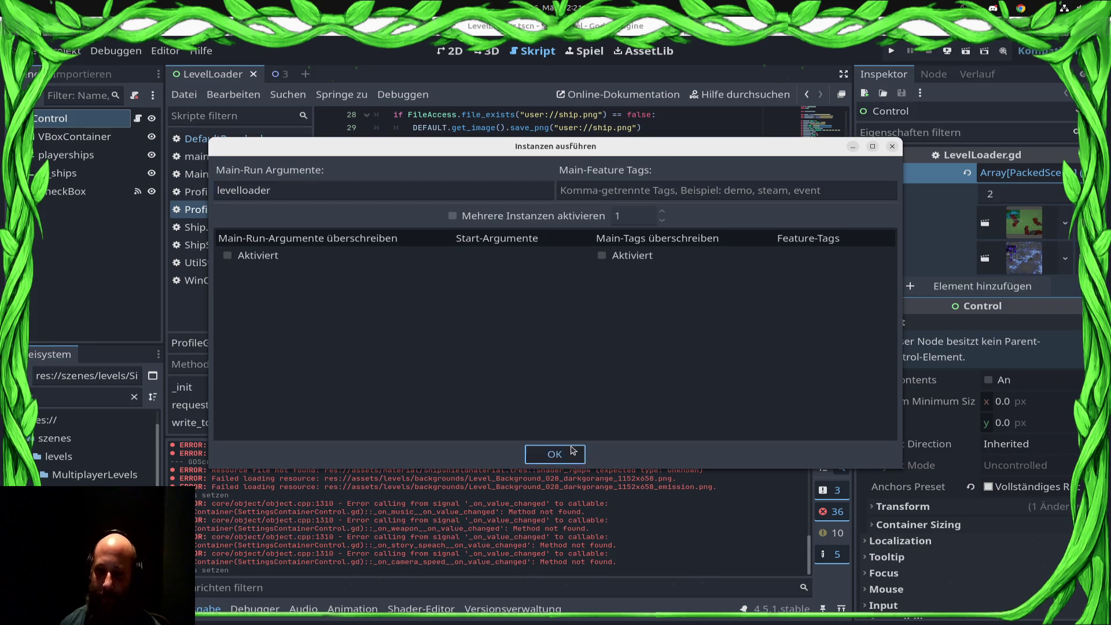
pyautogui.click(892, 50)
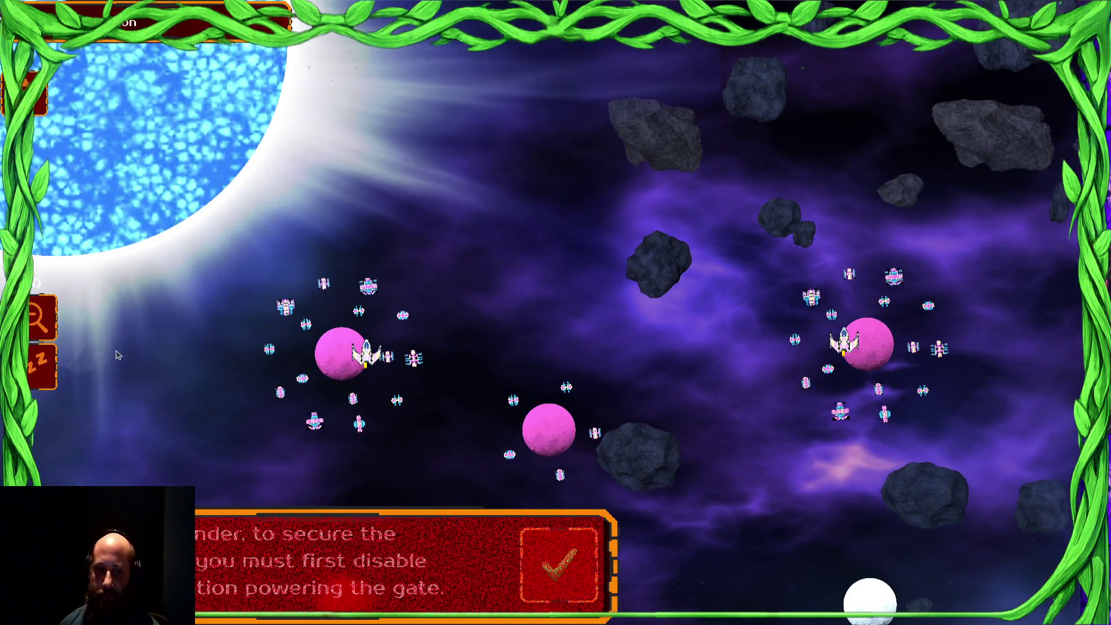
# Close the mission dialog and expand Node2D and Camera2D in the remote scene tree
pyautogui.click(544, 550)
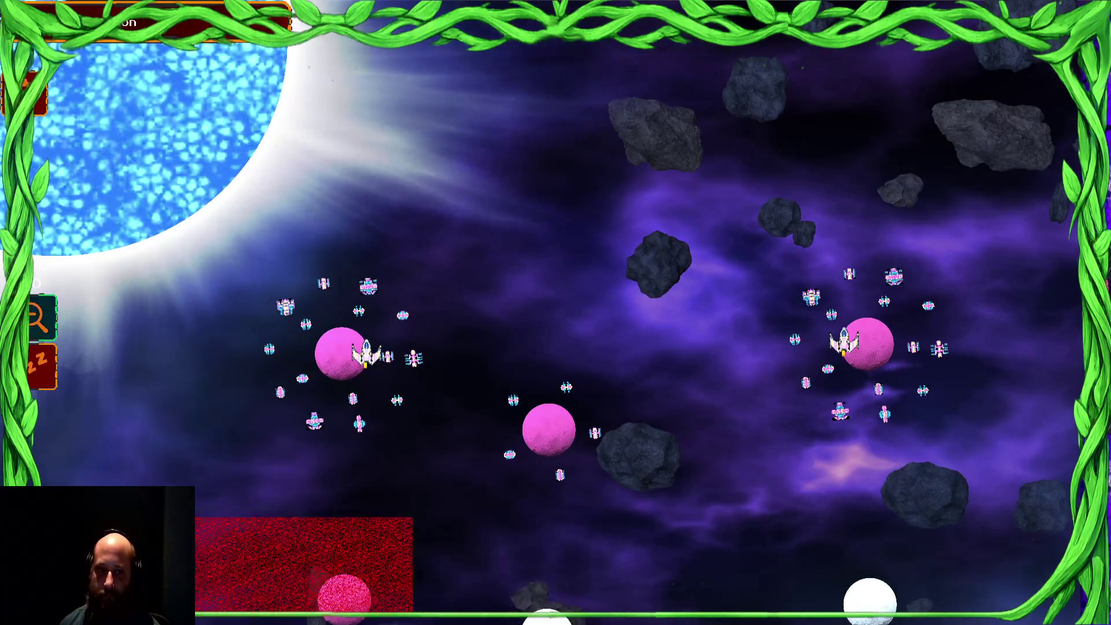
pyautogui.press('super')
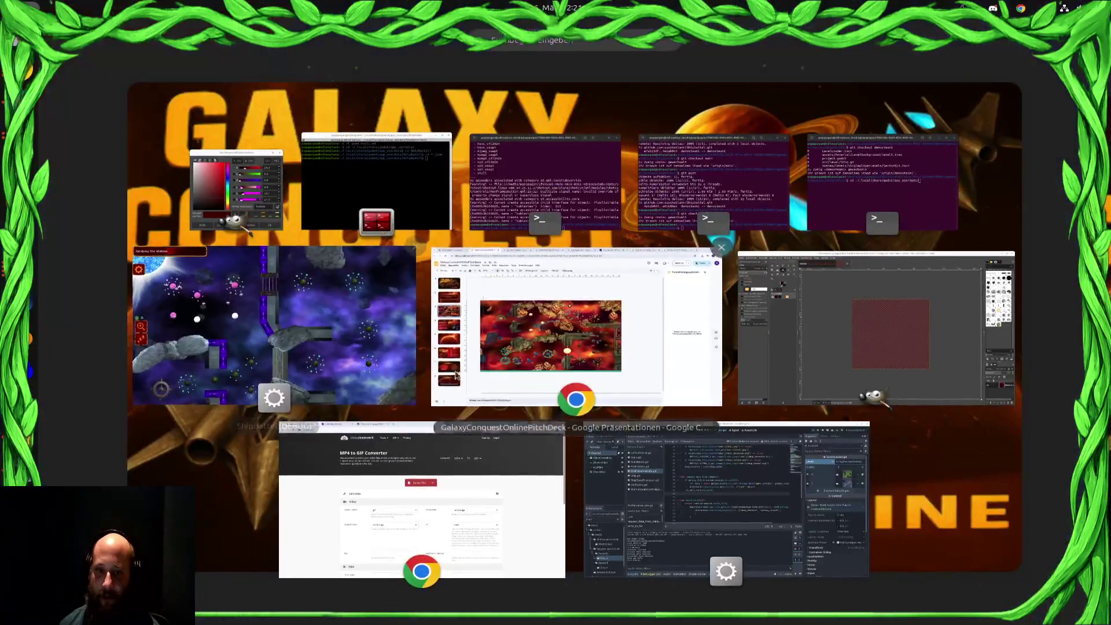
pyautogui.click(613, 504)
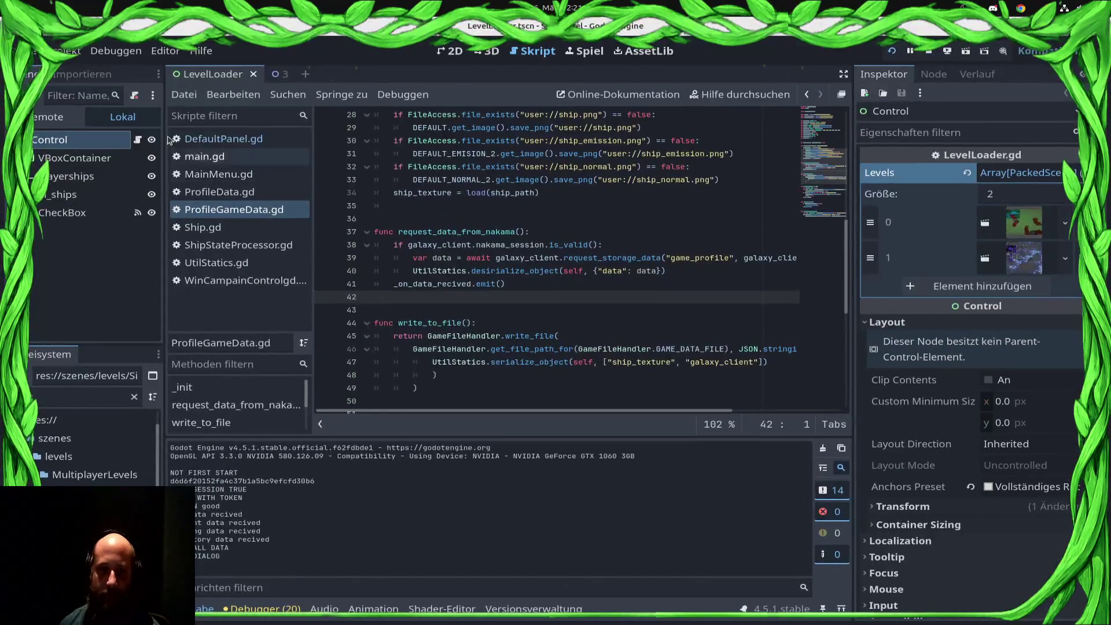
pyautogui.click(49, 195)
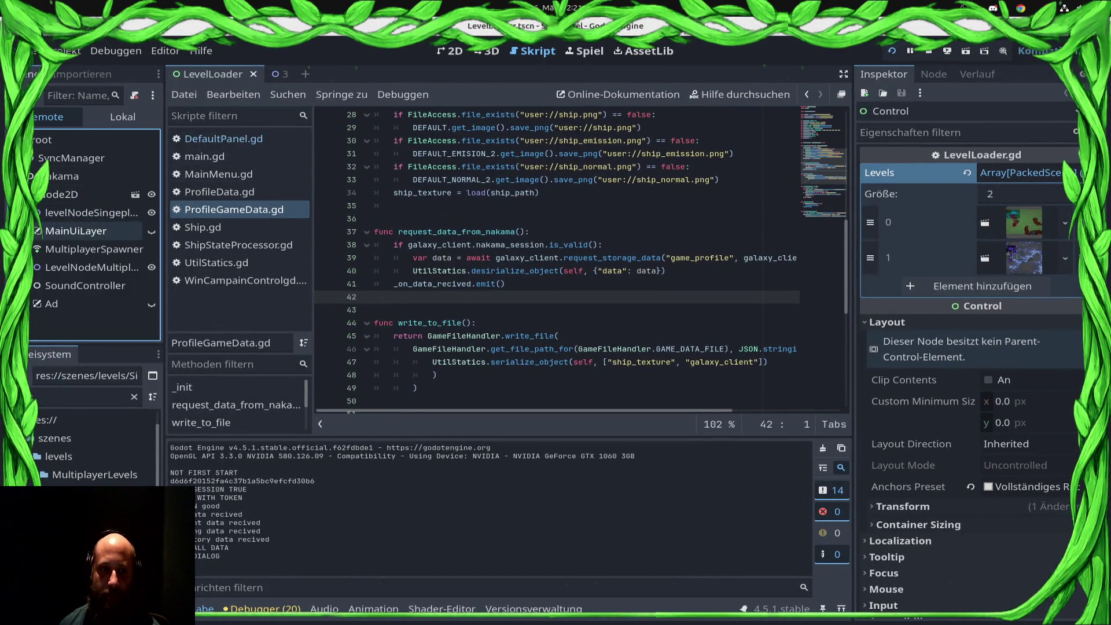
pyautogui.scroll(-5, 35, 243)
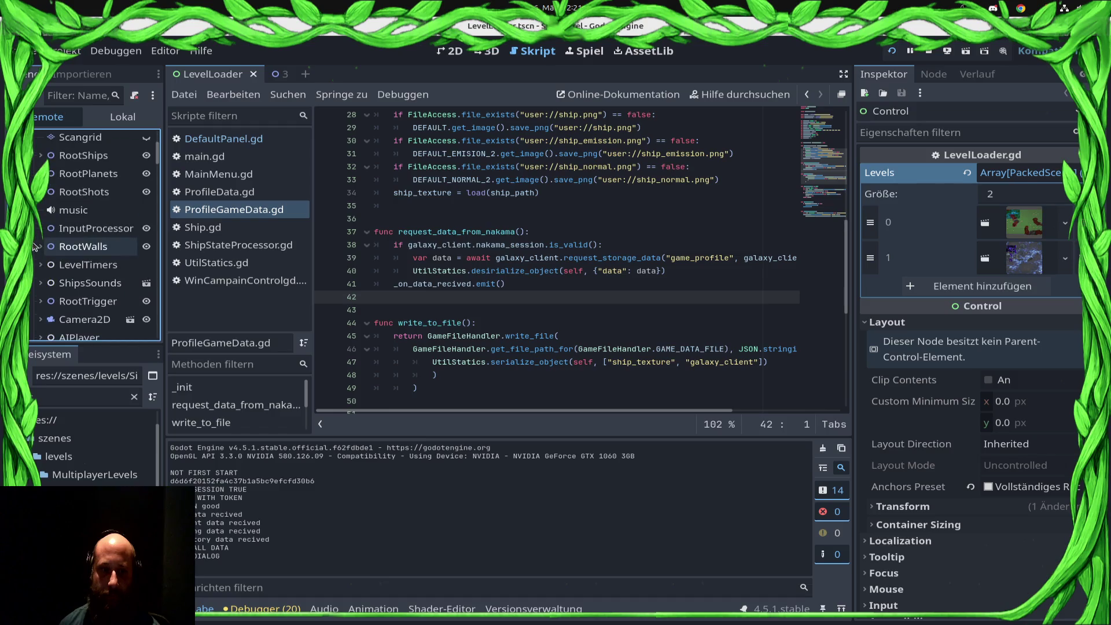
pyautogui.click(39, 242)
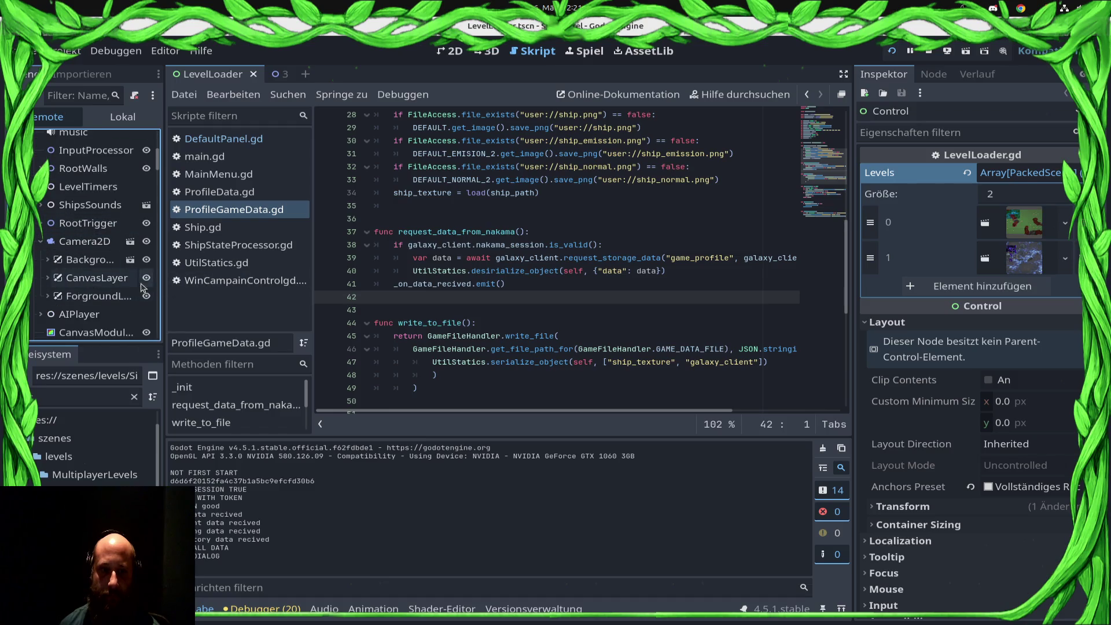
# Capture a screenshot of the running game's battle map, then stop the game
pyautogui.hotkey('alt', 'Tab')
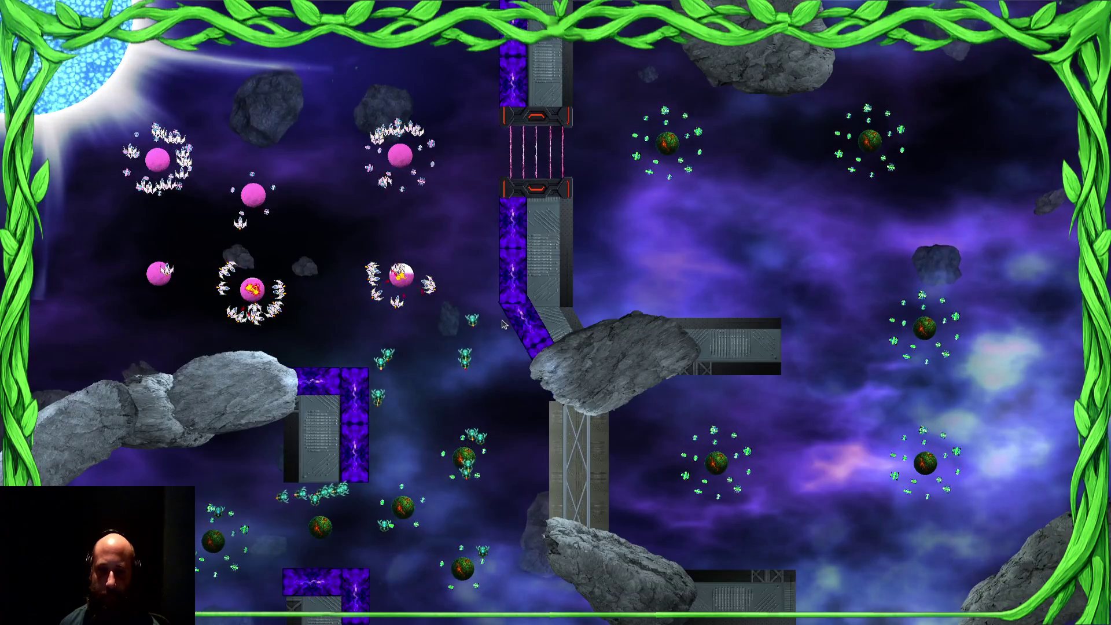
pyautogui.press('Print')
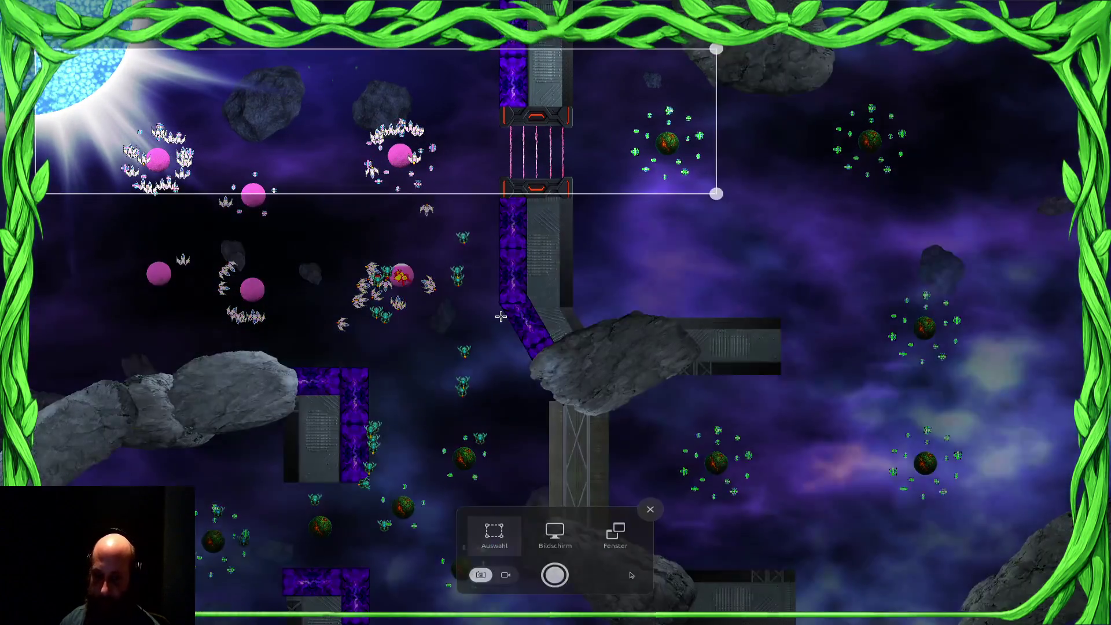
pyautogui.moveTo(36, 49); pyautogui.dragTo(1, 1)
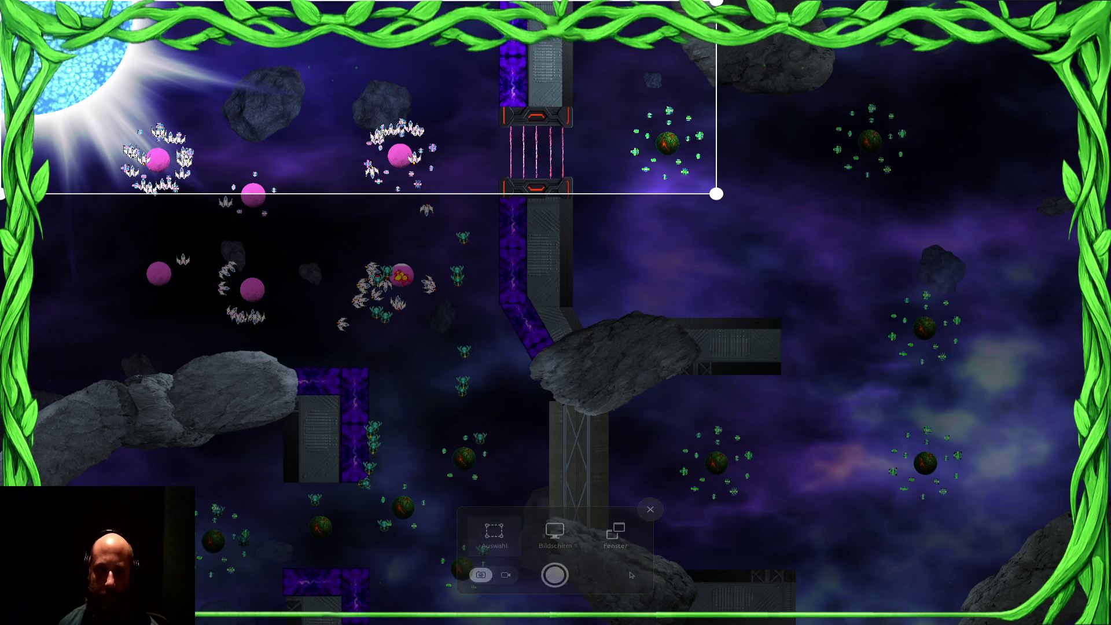
pyautogui.moveTo(716, 194); pyautogui.dragTo(1078, 585)
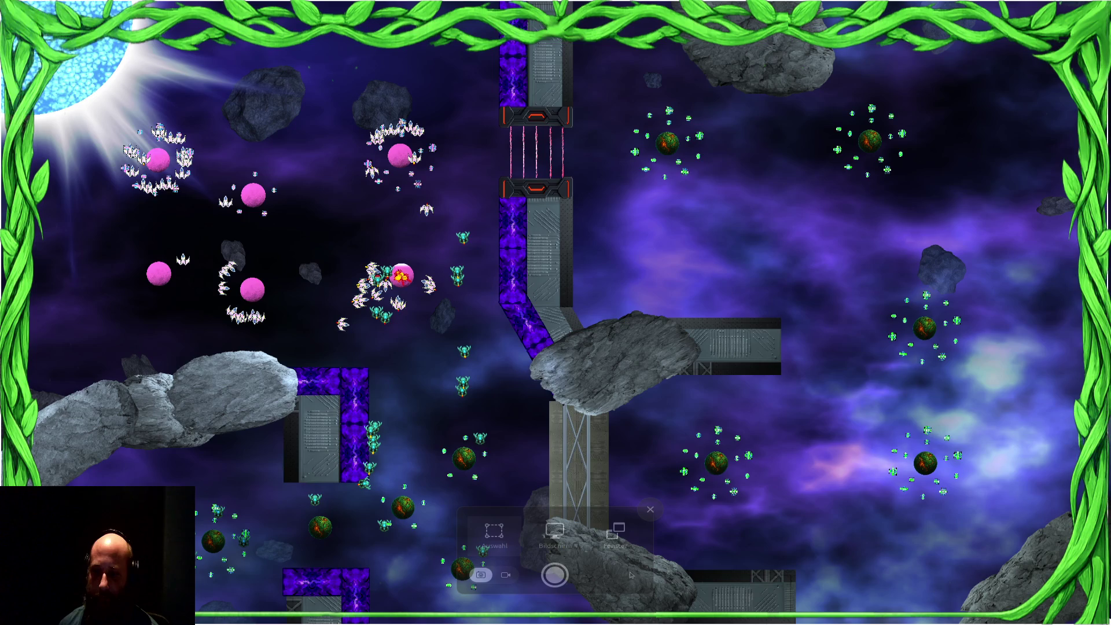
pyautogui.click(553, 575)
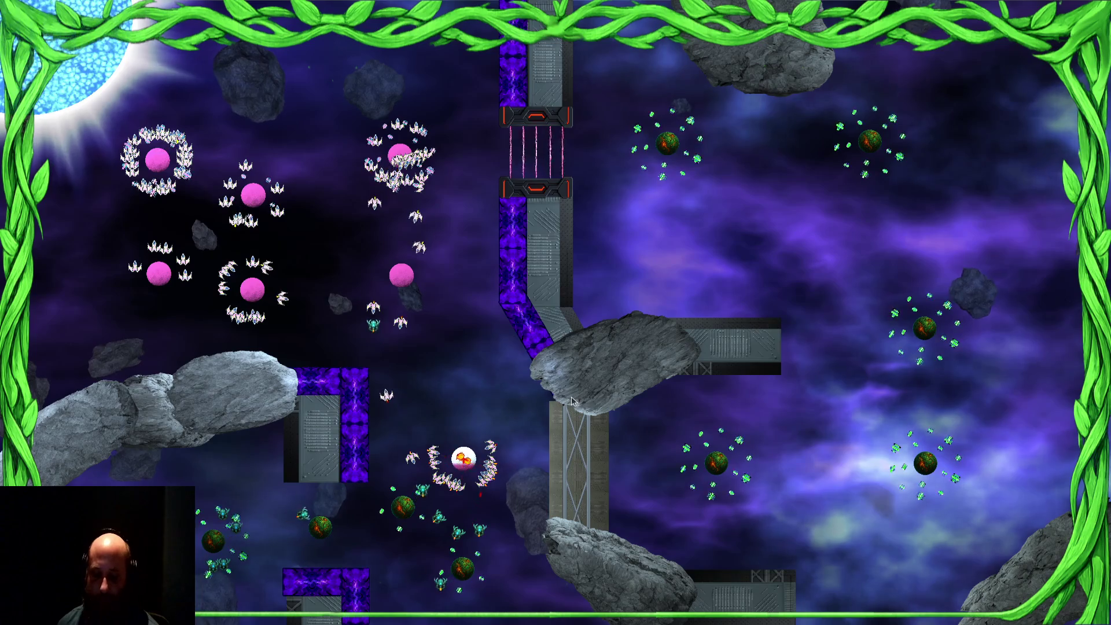
pyautogui.press('Escape')
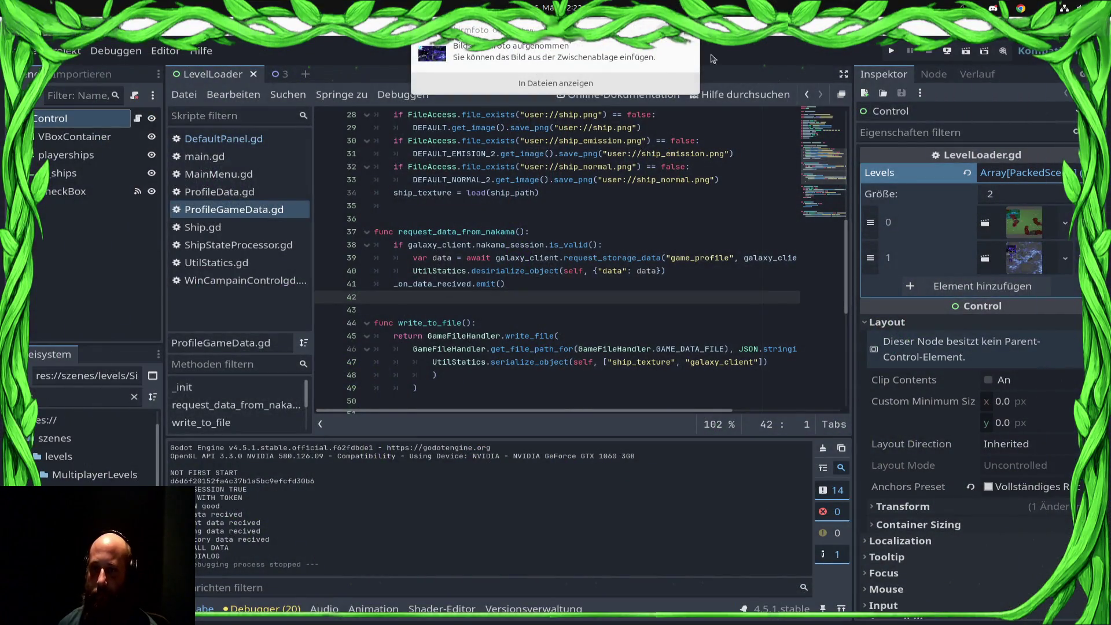
# Go to slide 5 with the planet image and open its Hintergrund (background) settings
pyautogui.hotkey('alt', 'Tab')
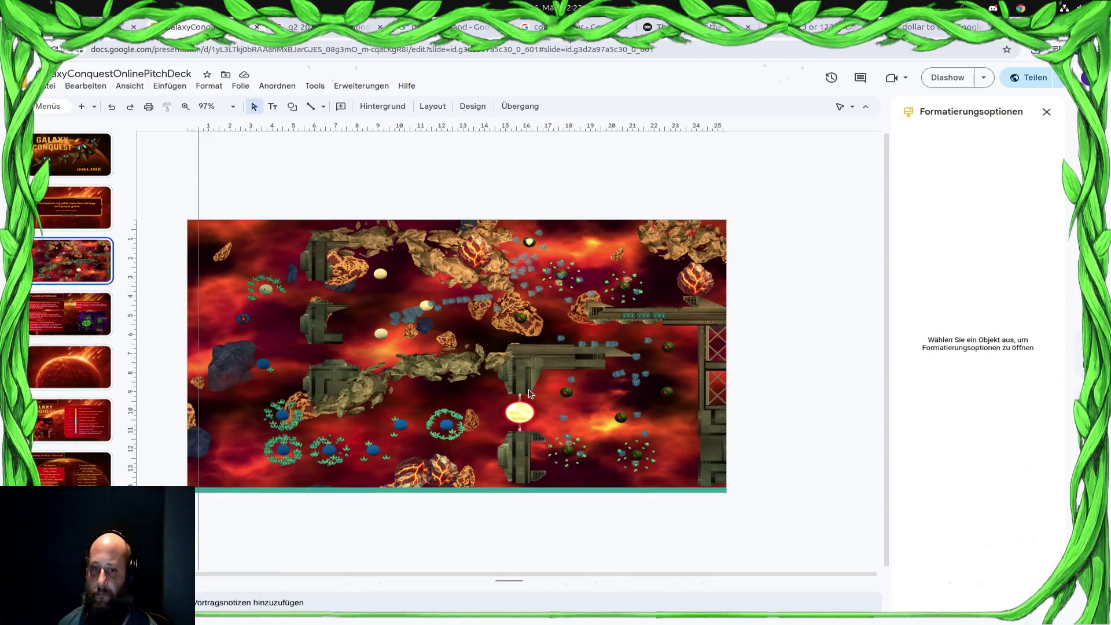
pyautogui.click(68, 380)
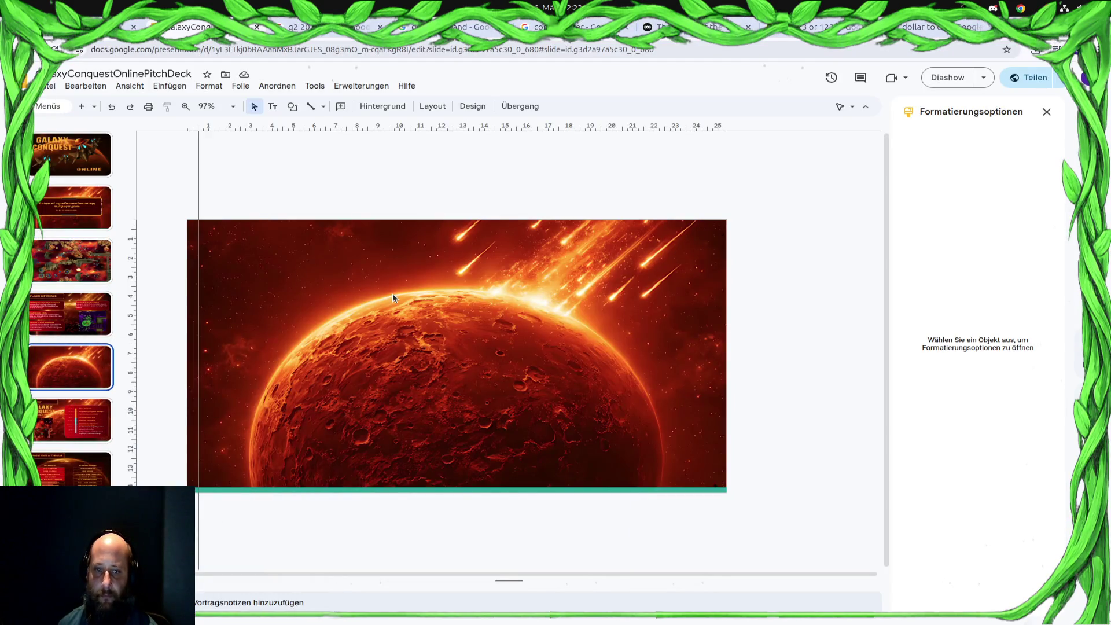
pyautogui.rightClick(355, 267)
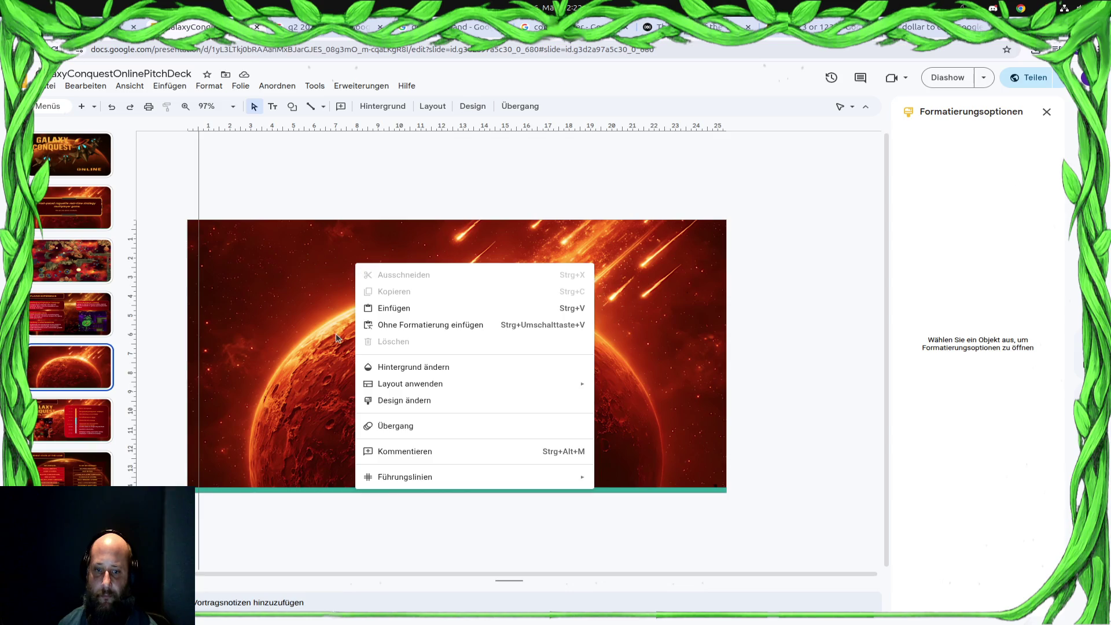
pyautogui.click(303, 320)
pyautogui.click(385, 108)
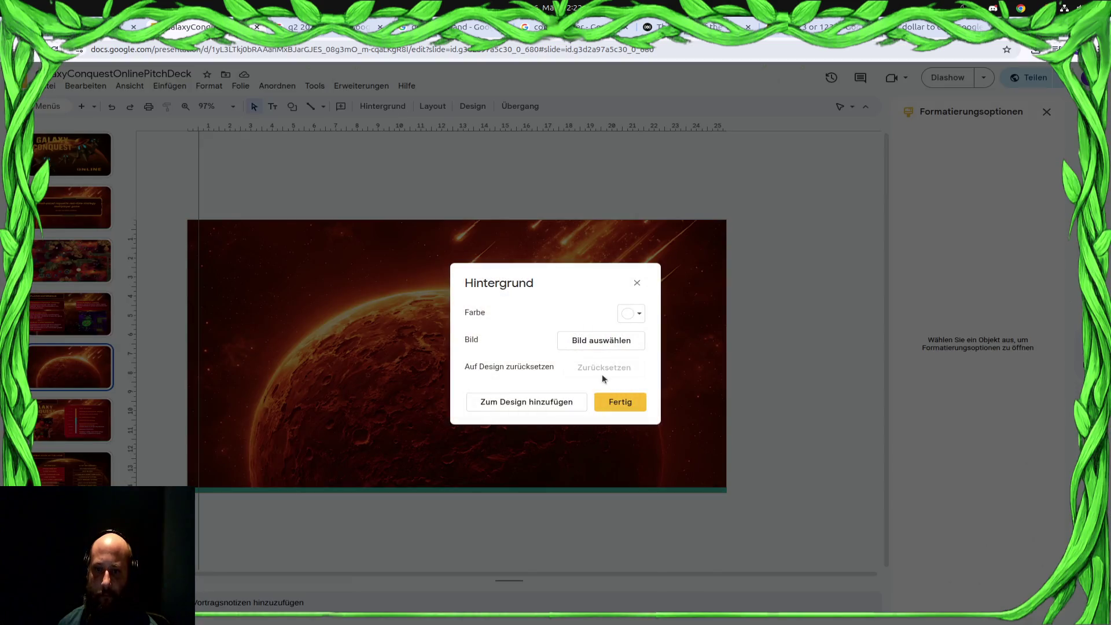
# Pick the newest screenshot from Bilder/Bildschirmfotos as the background image
pyautogui.click(604, 341)
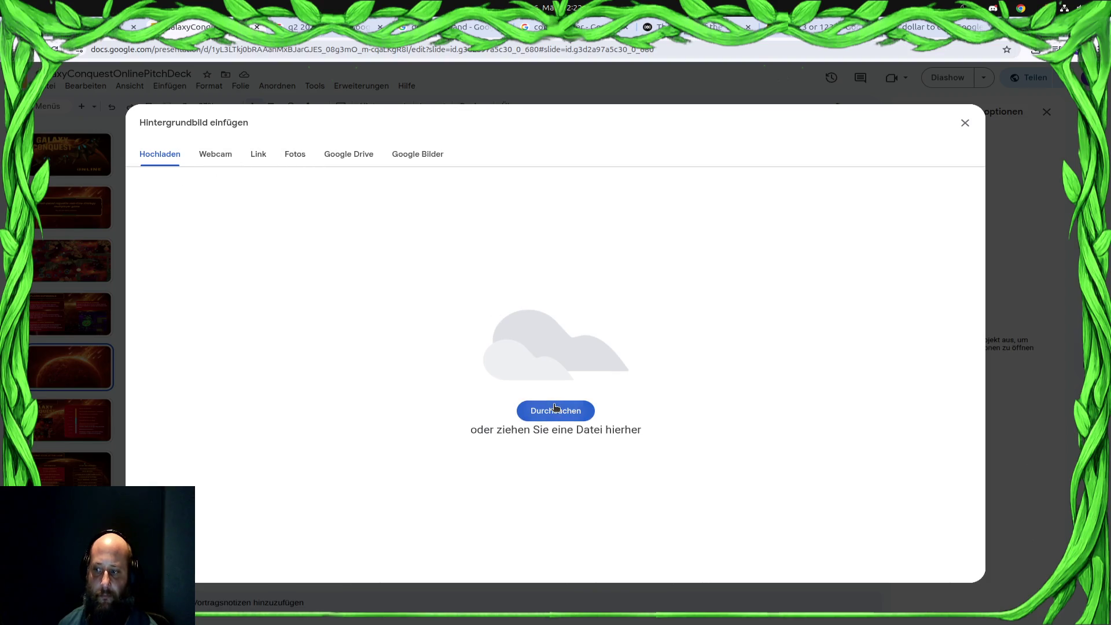
pyautogui.click(556, 408)
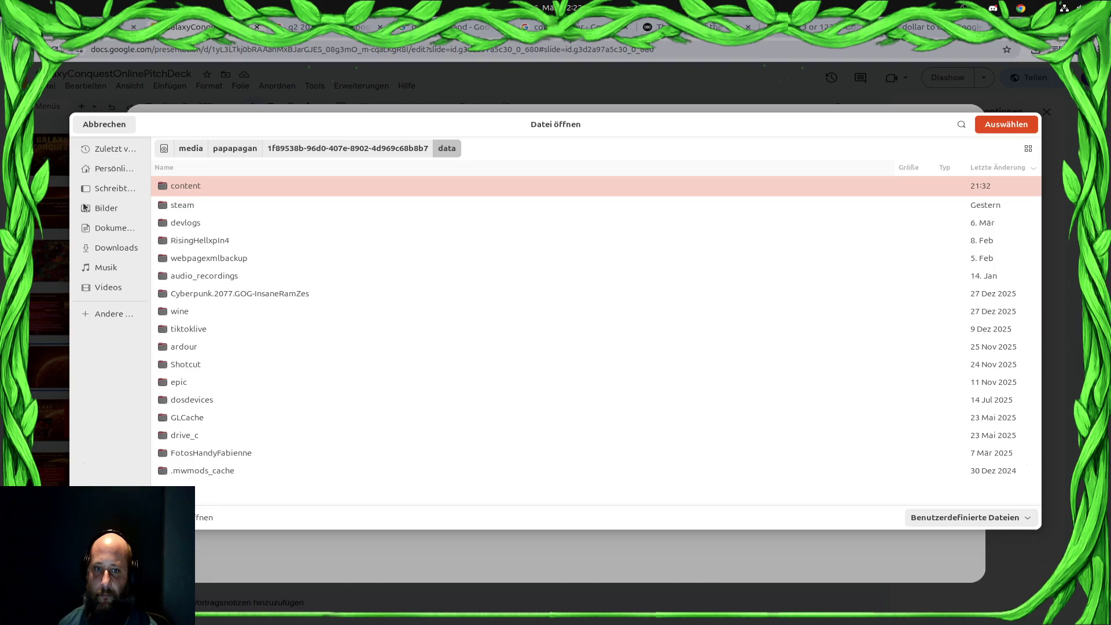
pyautogui.click(129, 212)
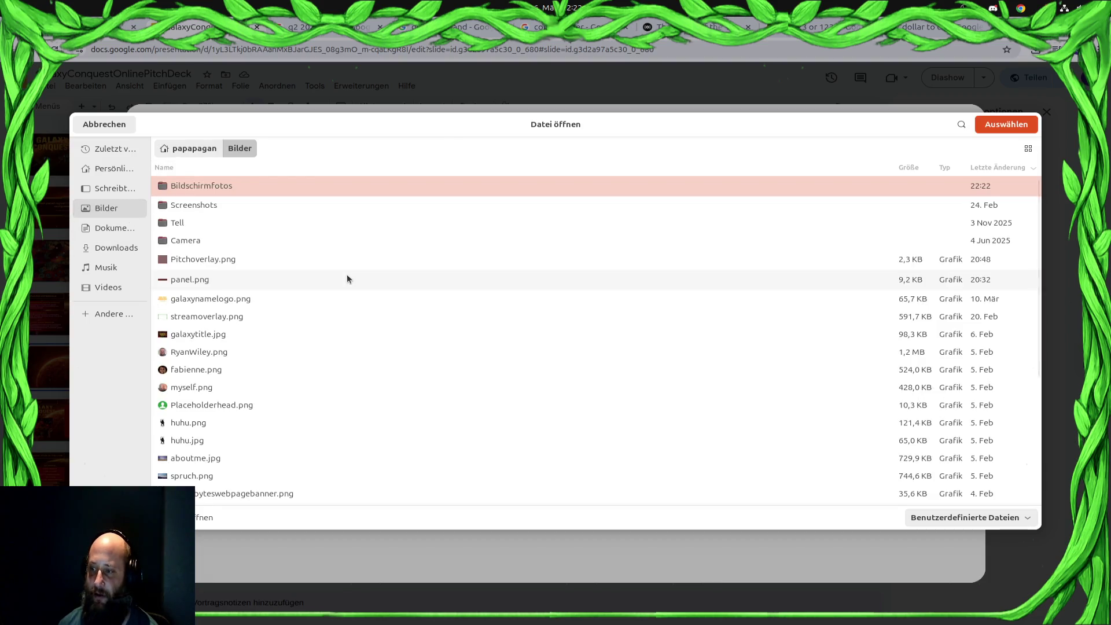
pyautogui.doubleClick(223, 190)
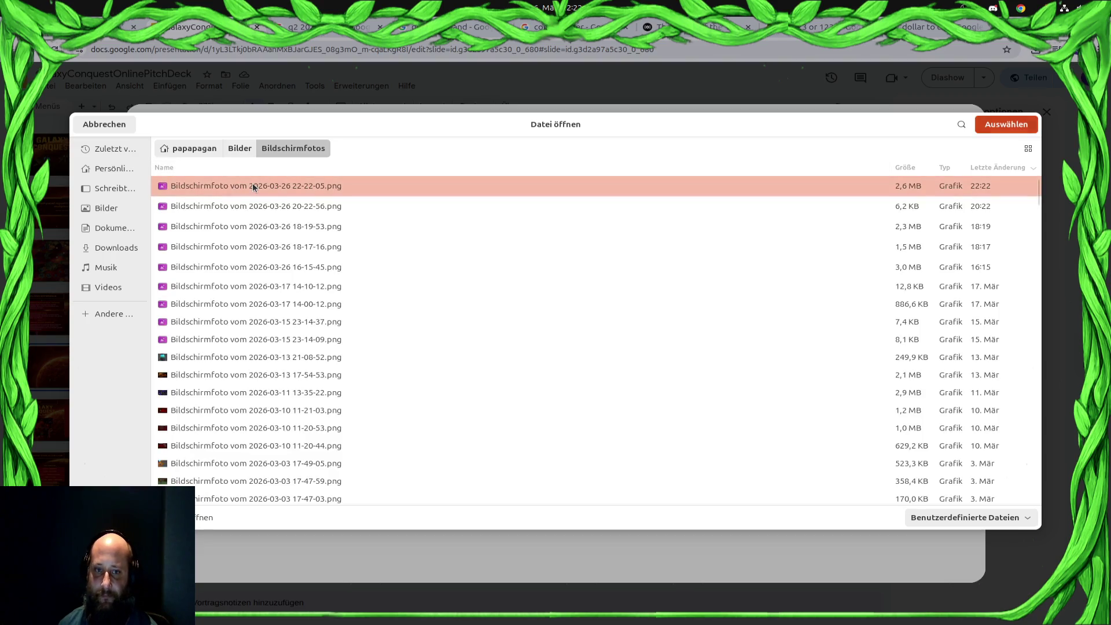
pyautogui.doubleClick(252, 183)
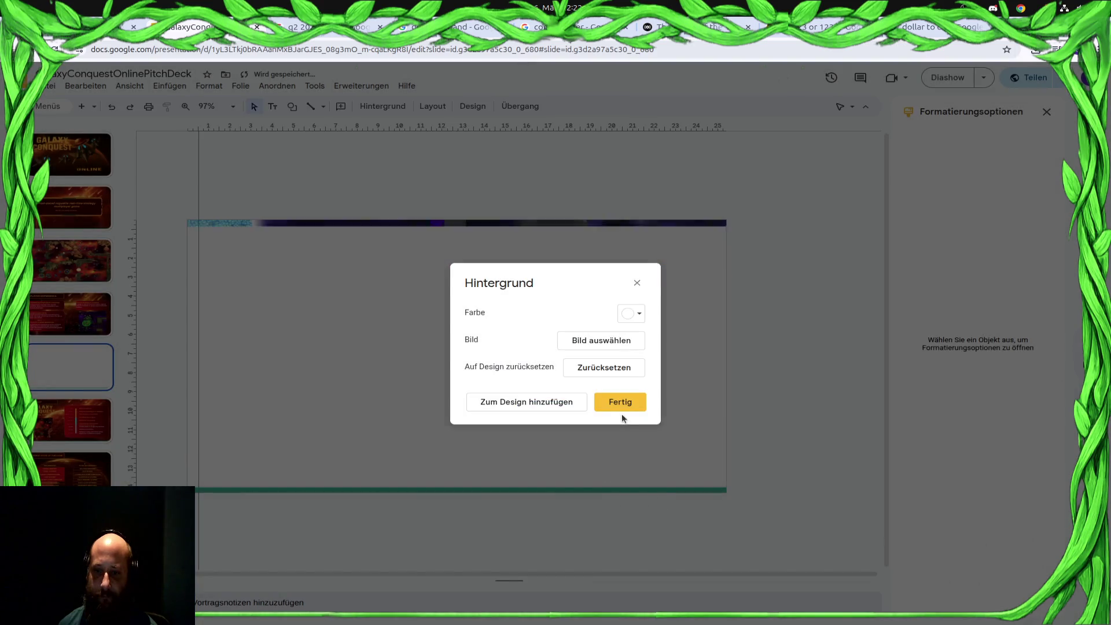
# Confirm with Fertig so slide 5 shows the Sector0/3 battle-map screenshot
pyautogui.click(625, 404)
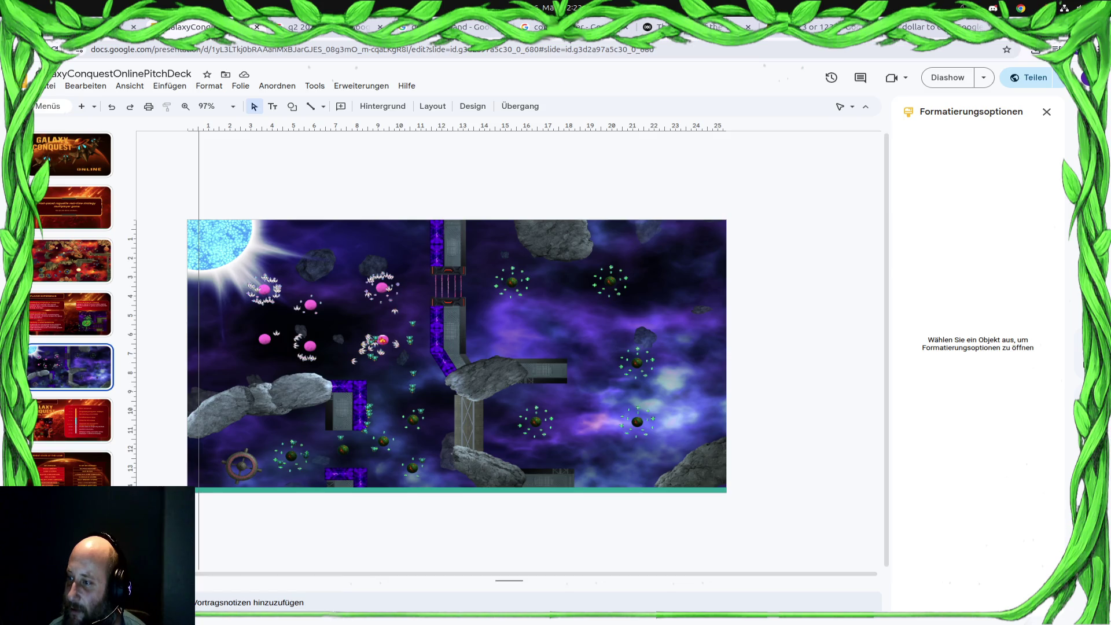
pyautogui.press('super')
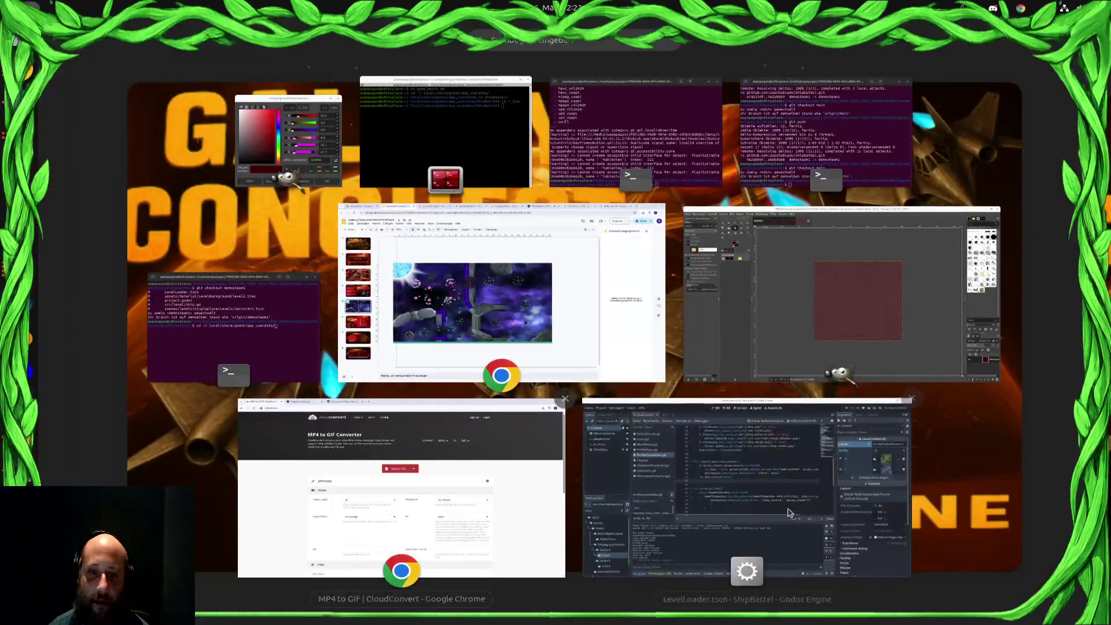
# In Godot, open the LevelLoader scene, remove and restore Levels entry 1, then run the game
pyautogui.click(771, 501)
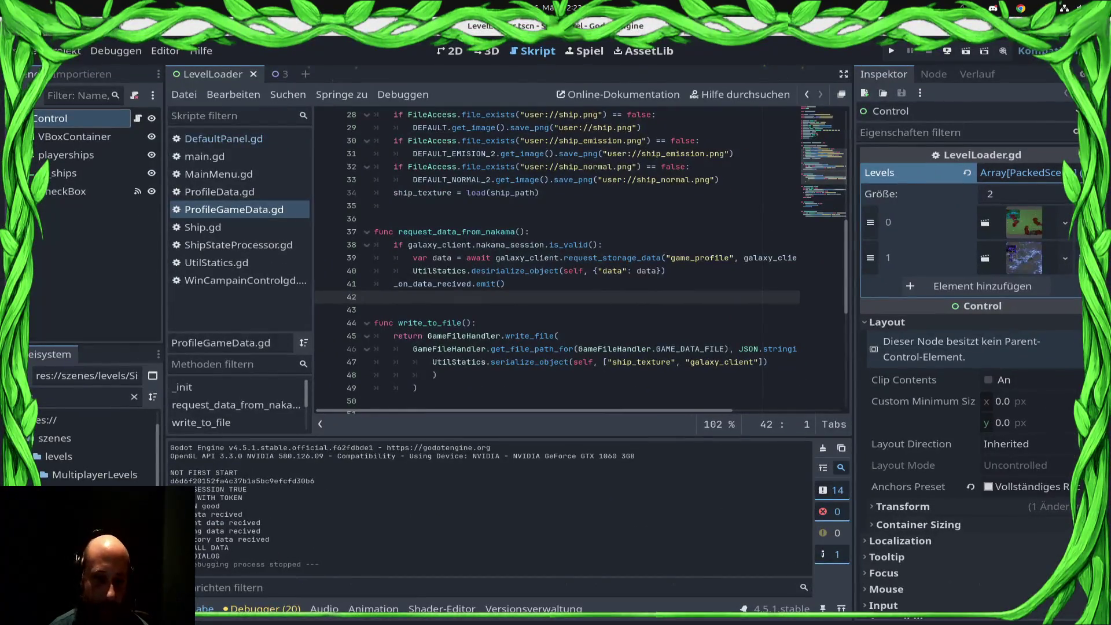
pyautogui.click(81, 398)
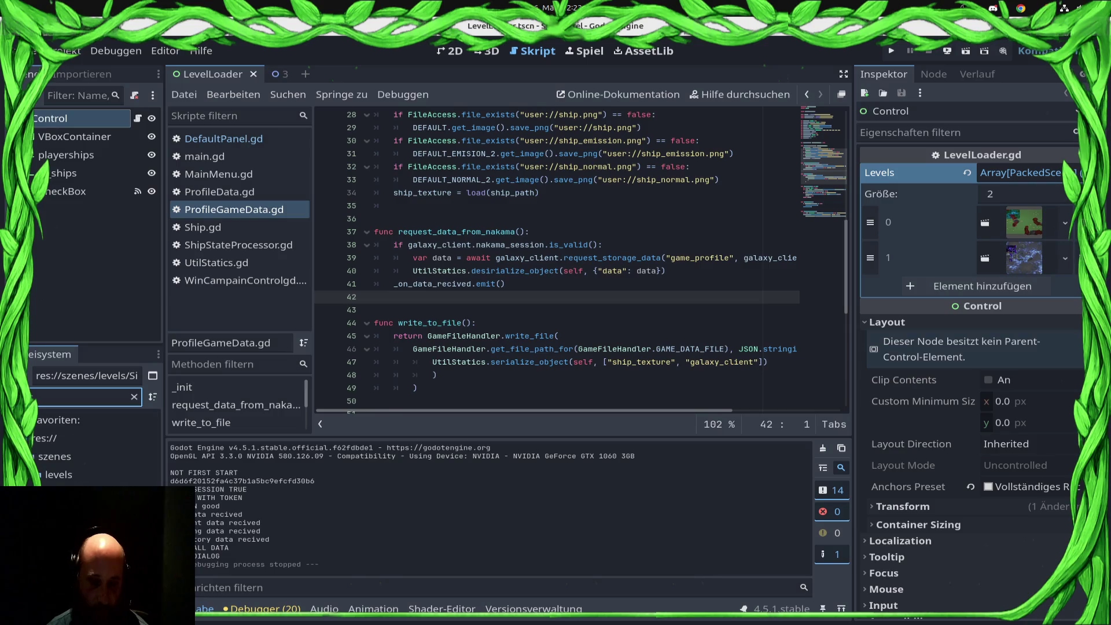
pyautogui.press('Tab')
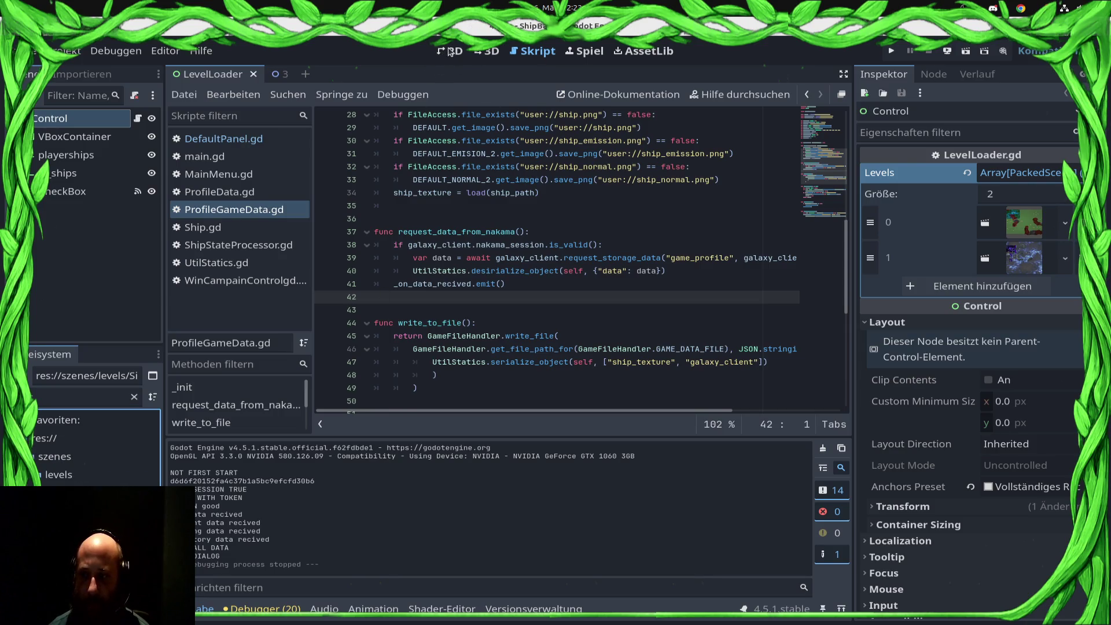
pyautogui.click(451, 52)
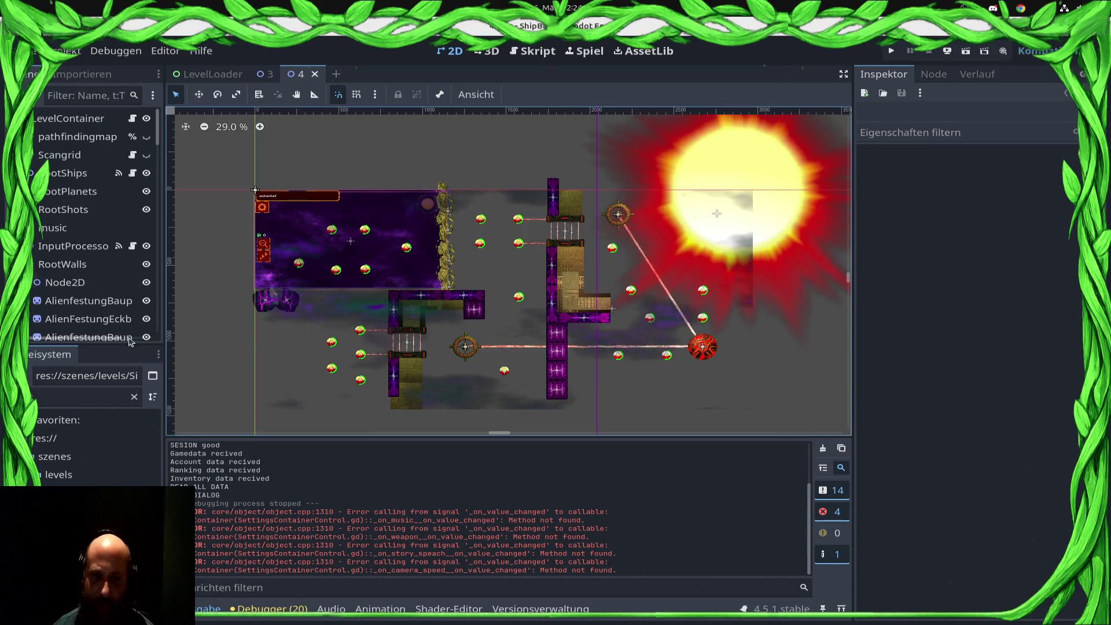
pyautogui.click(213, 74)
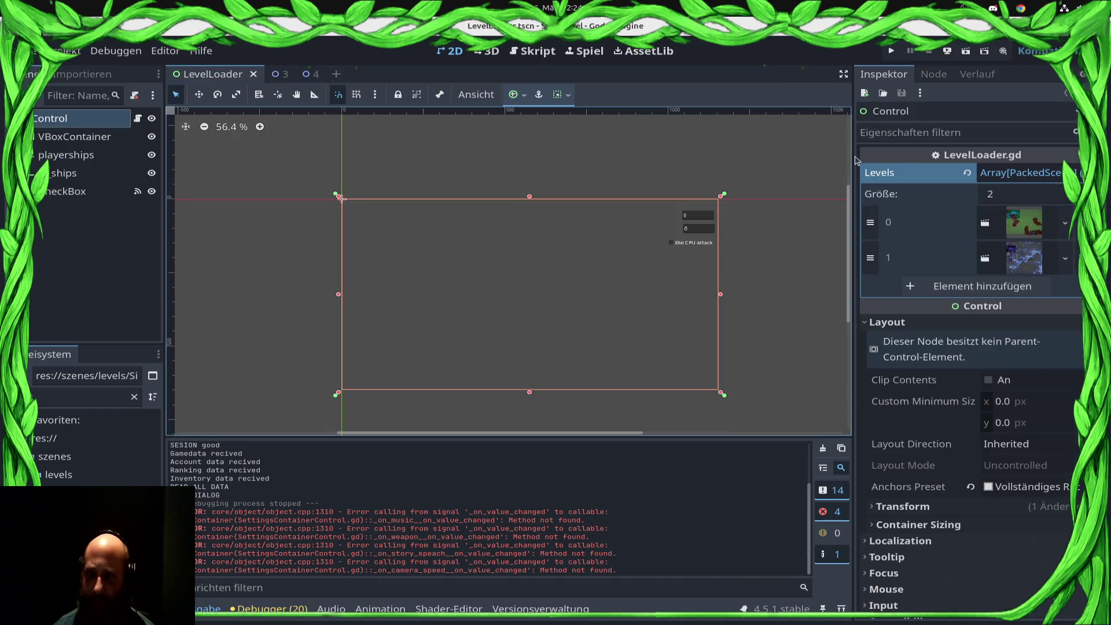
pyautogui.click(1076, 259)
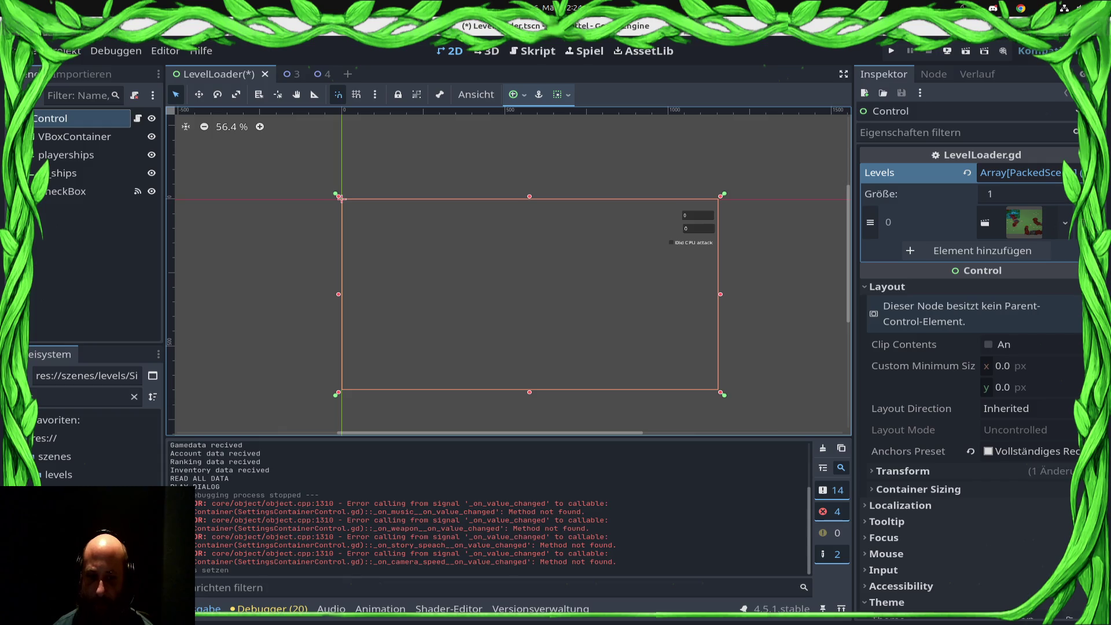
pyautogui.hotkey('ctrl', 'z')
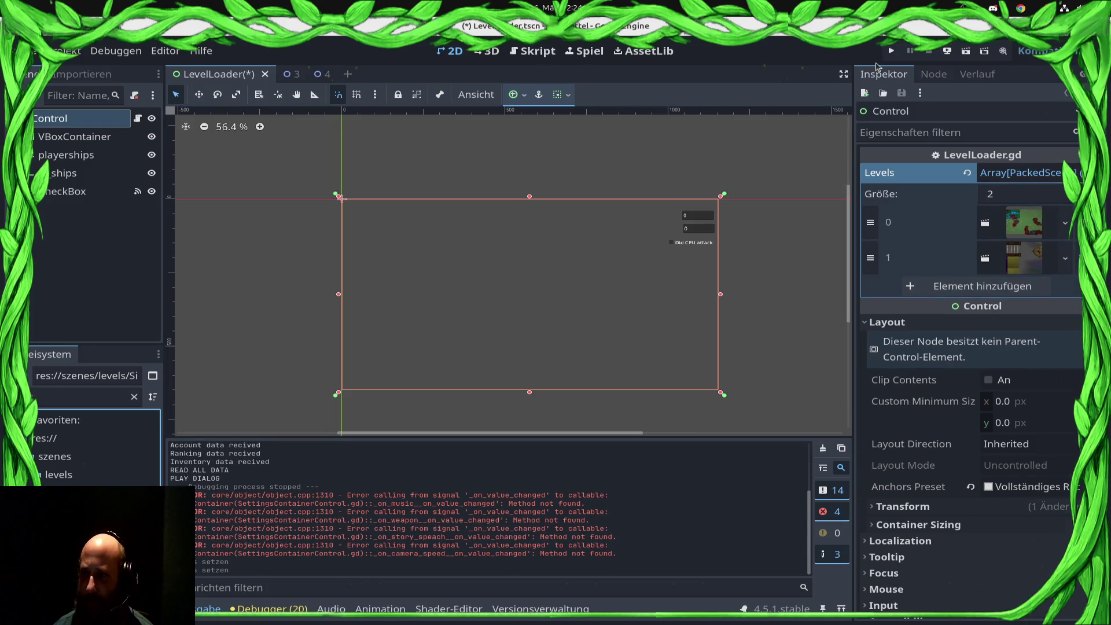
pyautogui.click(892, 51)
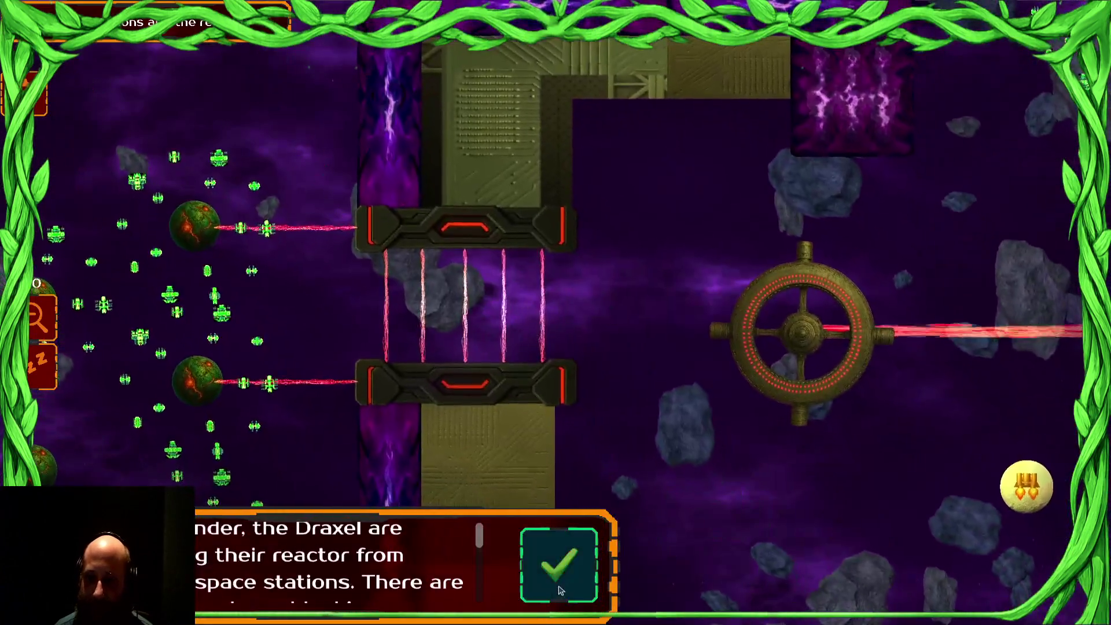
# Dismiss the level briefing and inspect the Remote node tree, expanding Camera2D
pyautogui.click(559, 587)
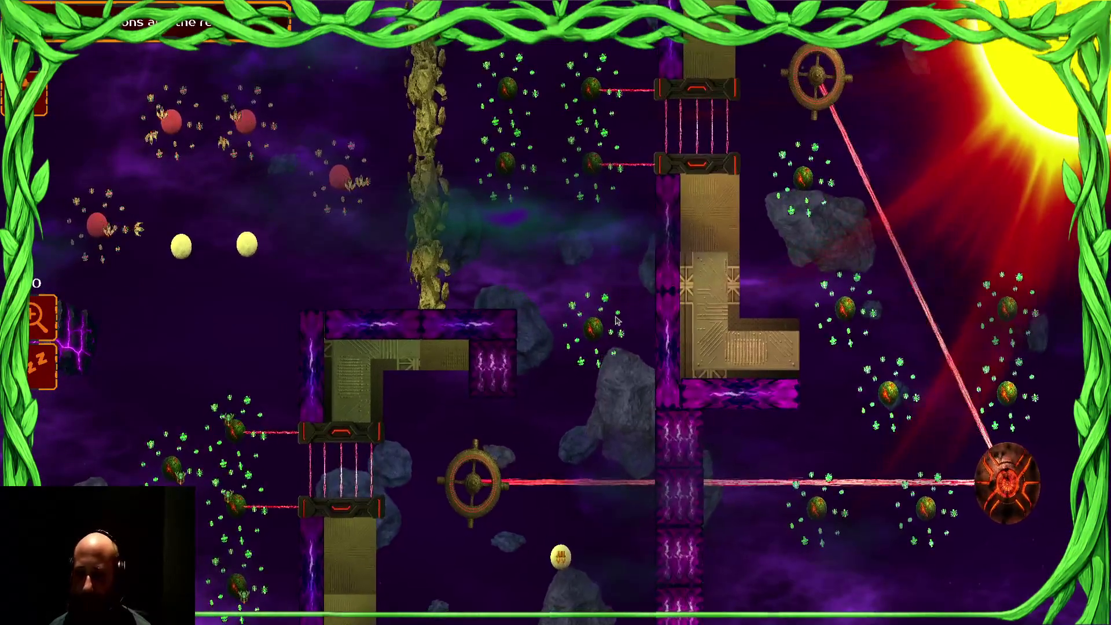
pyautogui.press('super')
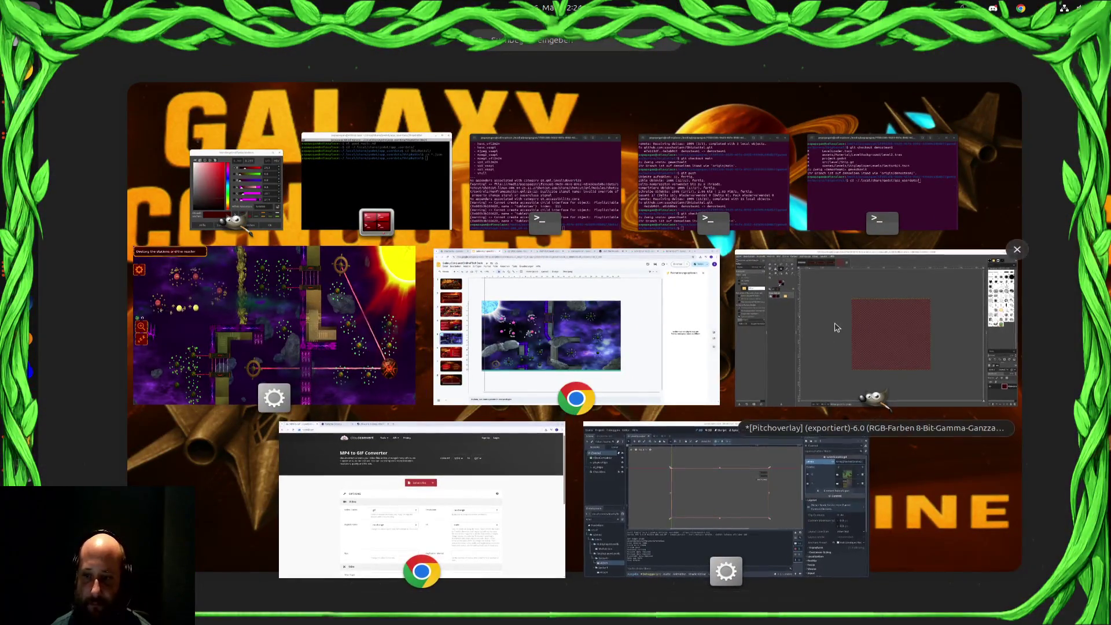
pyautogui.click(590, 489)
pyautogui.click(48, 118)
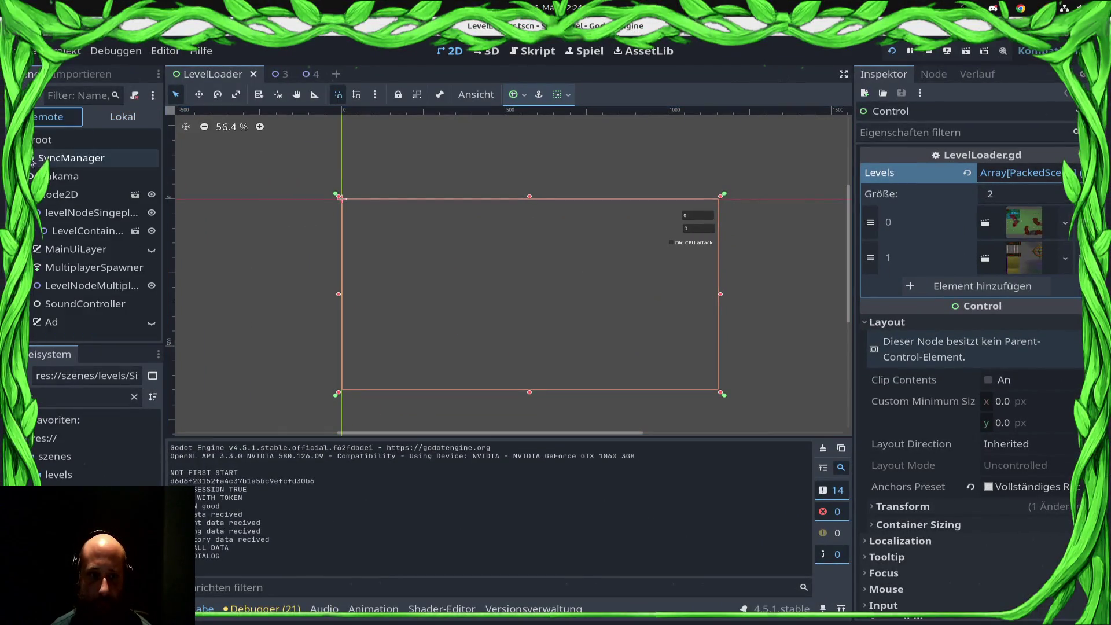
pyautogui.scroll(-5, 63, 281)
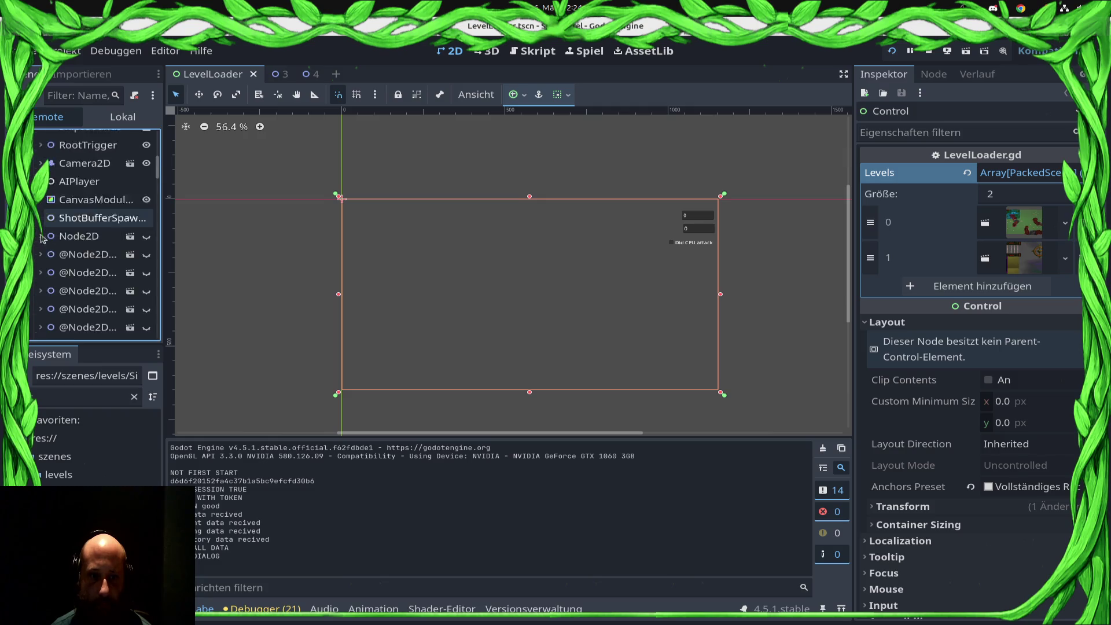
pyautogui.scroll(1, 63, 281)
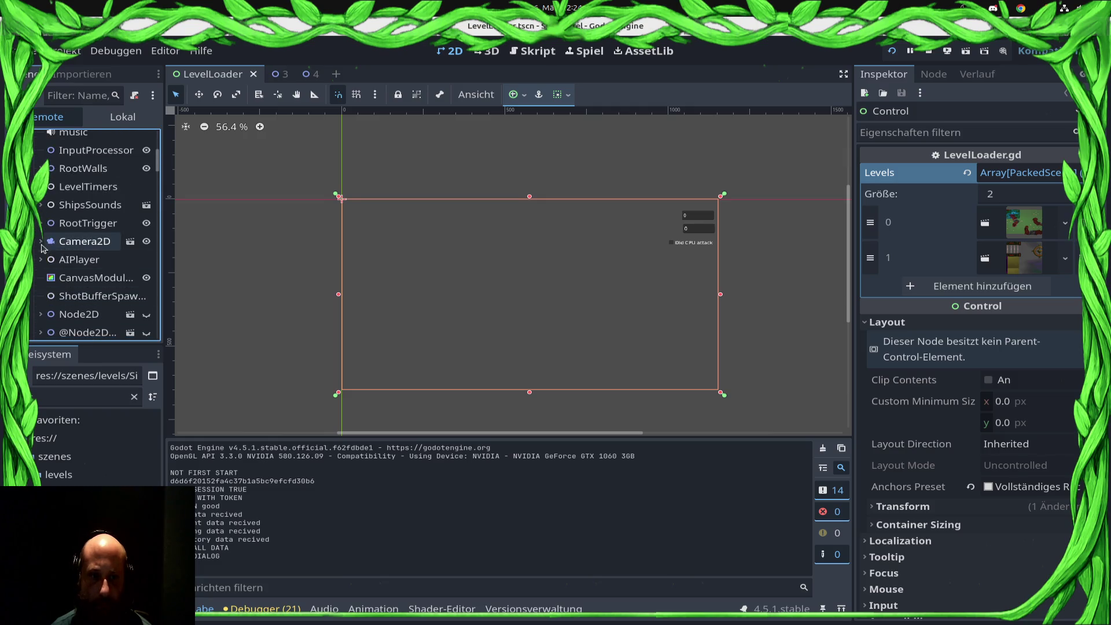
pyautogui.click(40, 241)
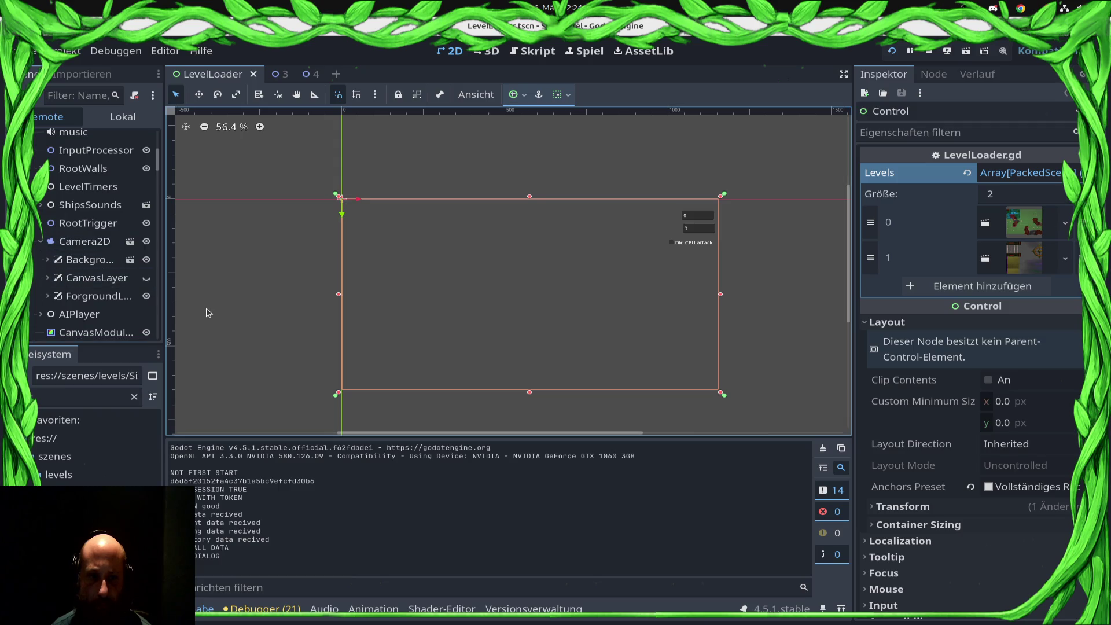
# Take a screenshot of the running game window, then close the game with Alt+F4
pyautogui.hotkey('alt', 'Tab')
pyautogui.press('Print')
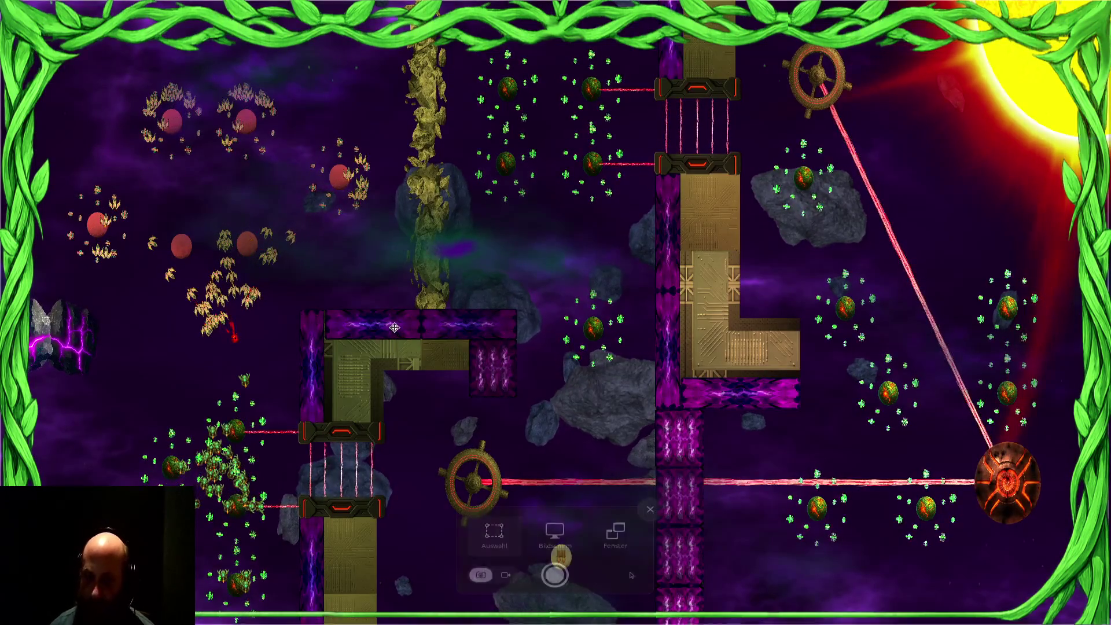
pyautogui.click(554, 576)
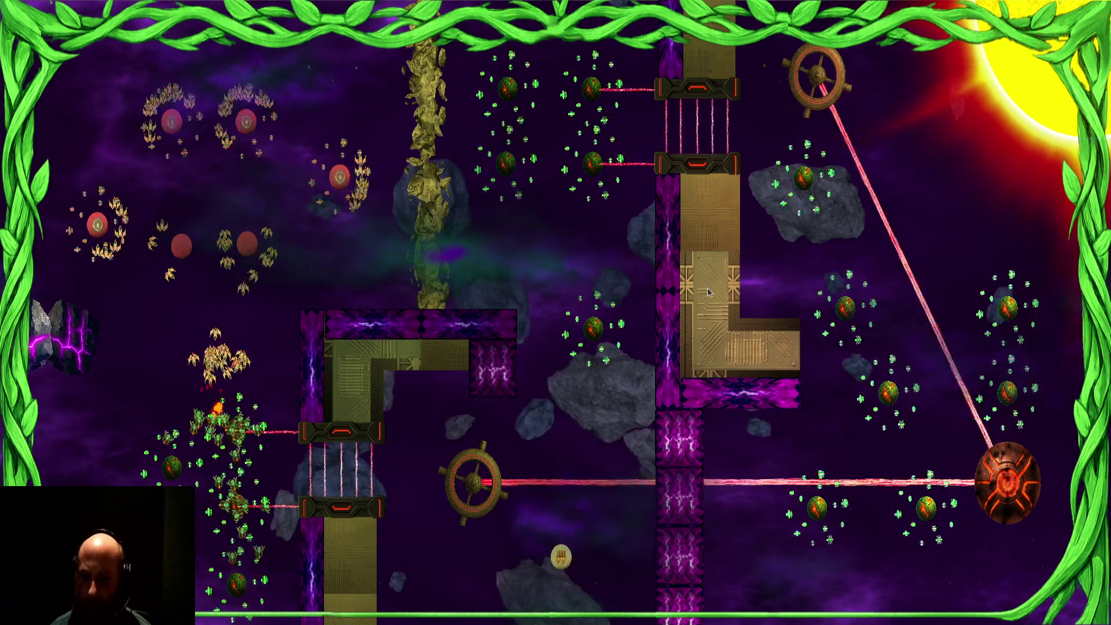
pyautogui.press('super')
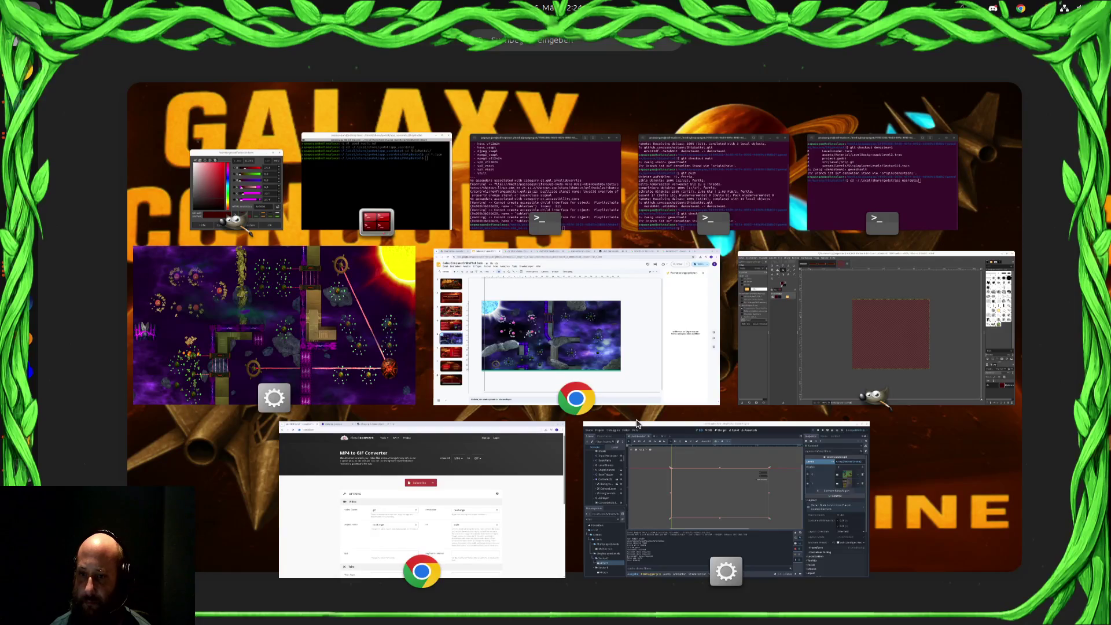
pyautogui.click(349, 313)
pyautogui.hotkey('alt', 'F4')
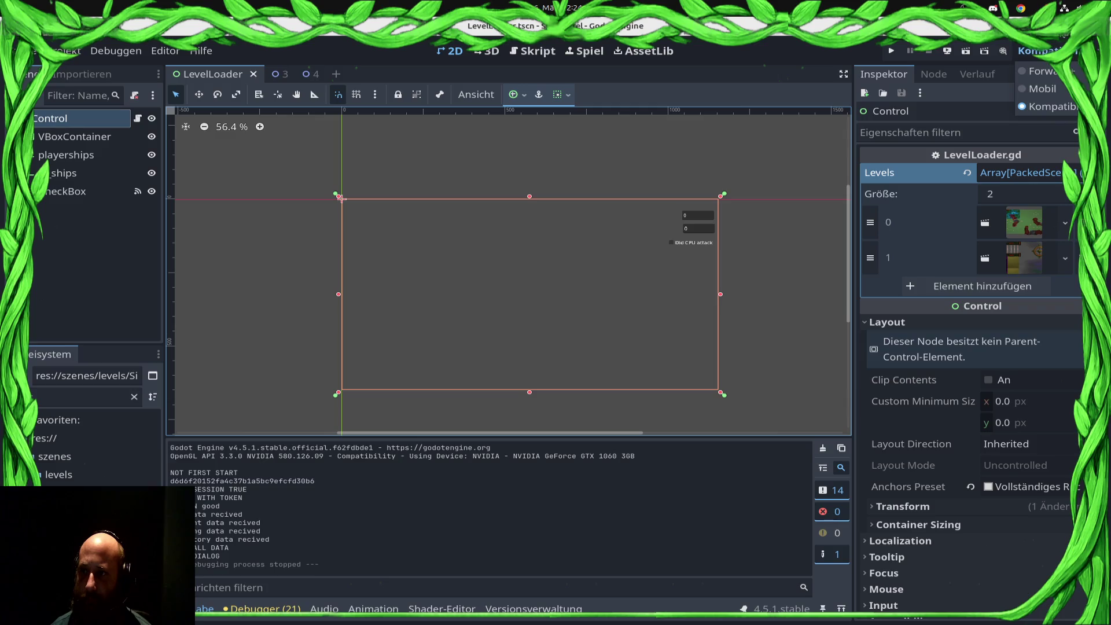
pyautogui.hotkey('alt', 'Tab')
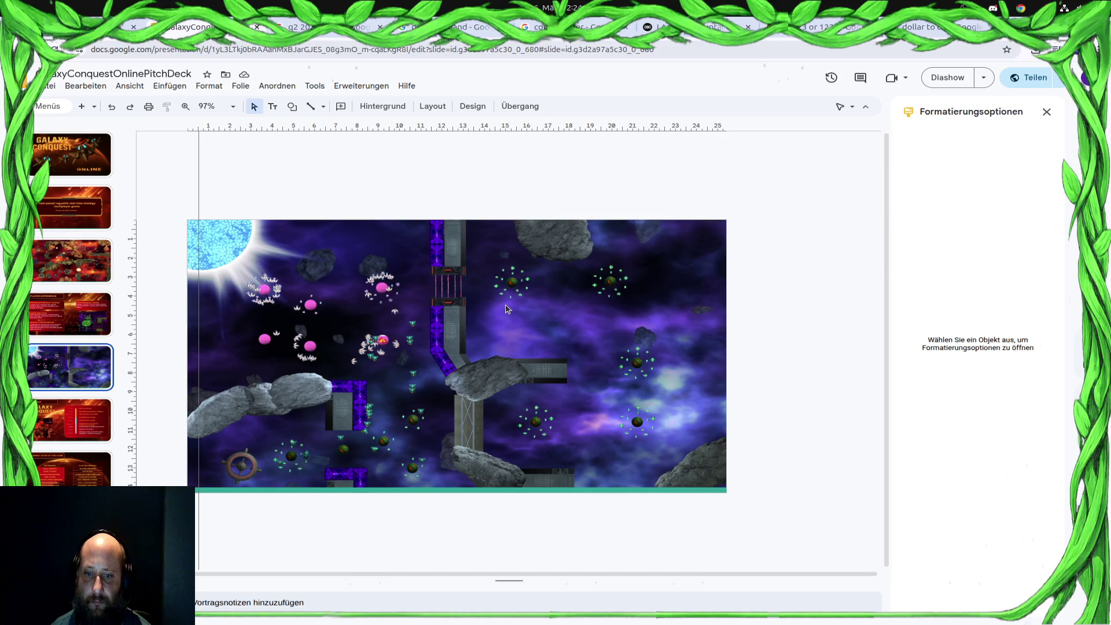
# Upload the newest level screenshot as slide 5's background and apply it with Fertig
pyautogui.click(382, 106)
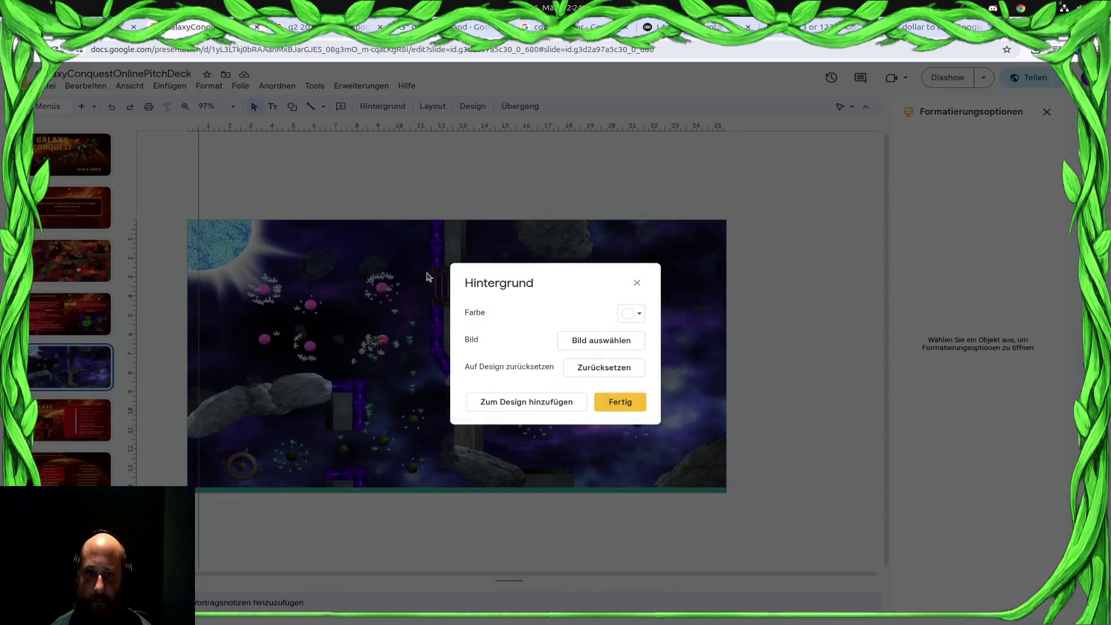
pyautogui.click(609, 343)
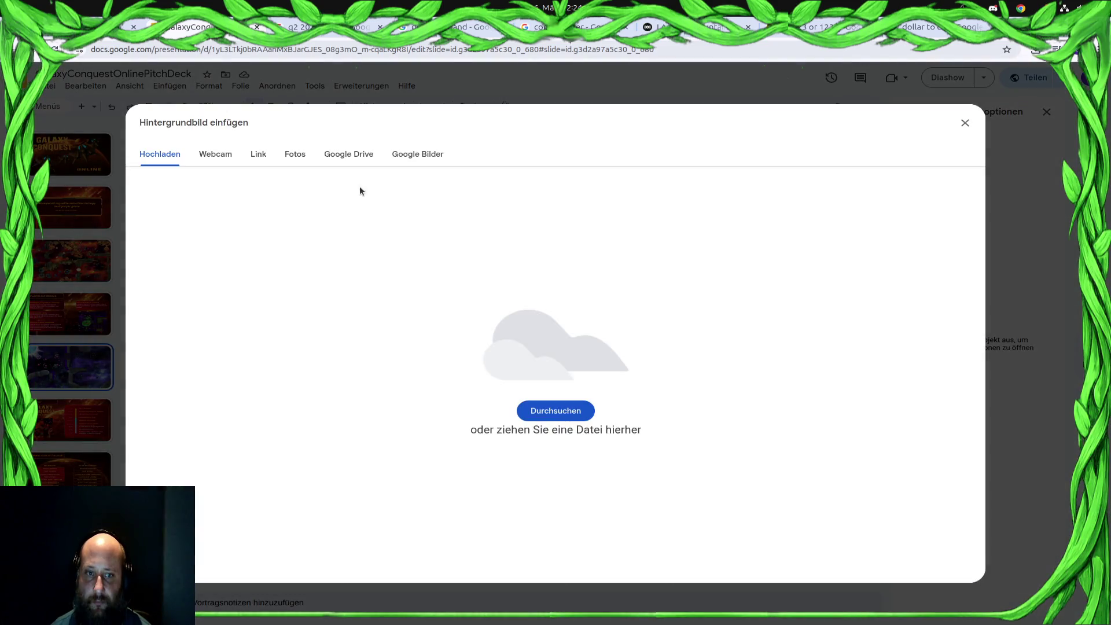
pyautogui.click(576, 418)
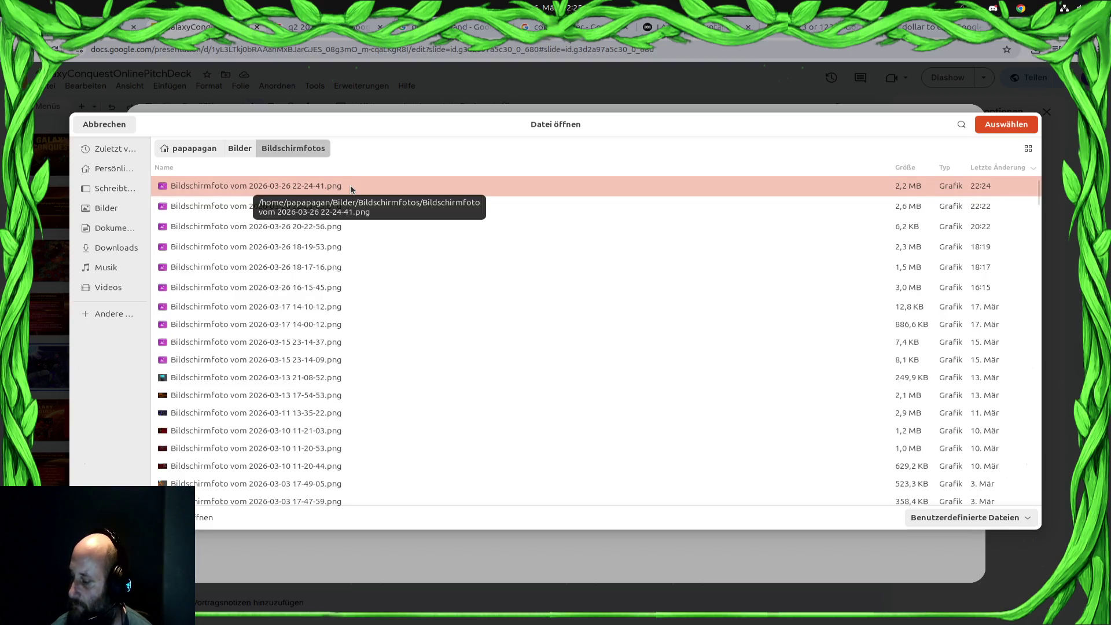
pyautogui.doubleClick(290, 186)
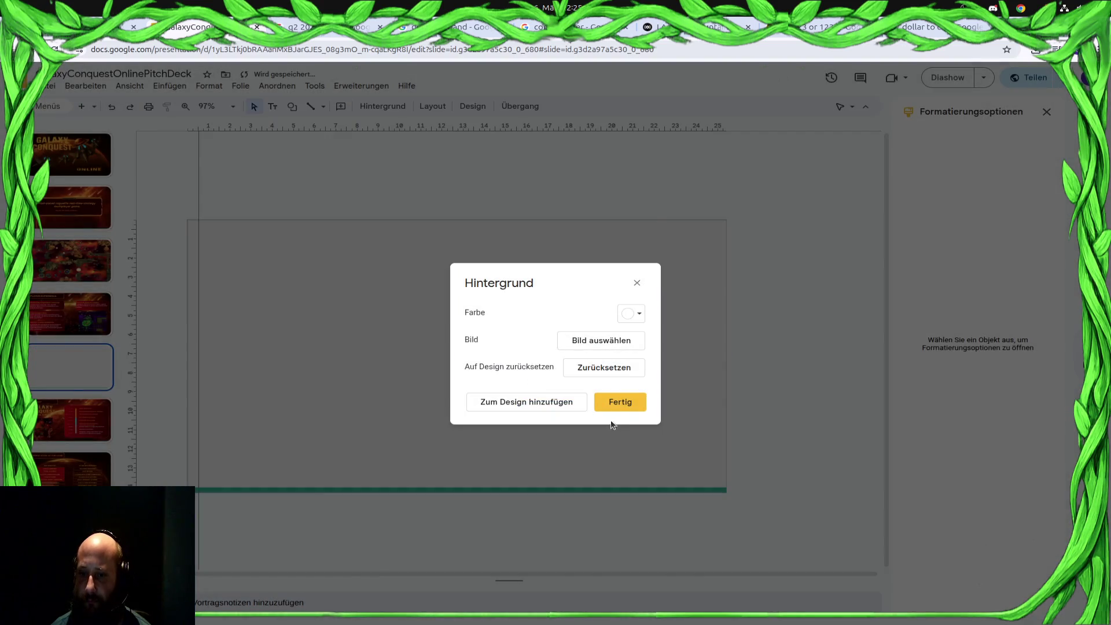
pyautogui.click(620, 400)
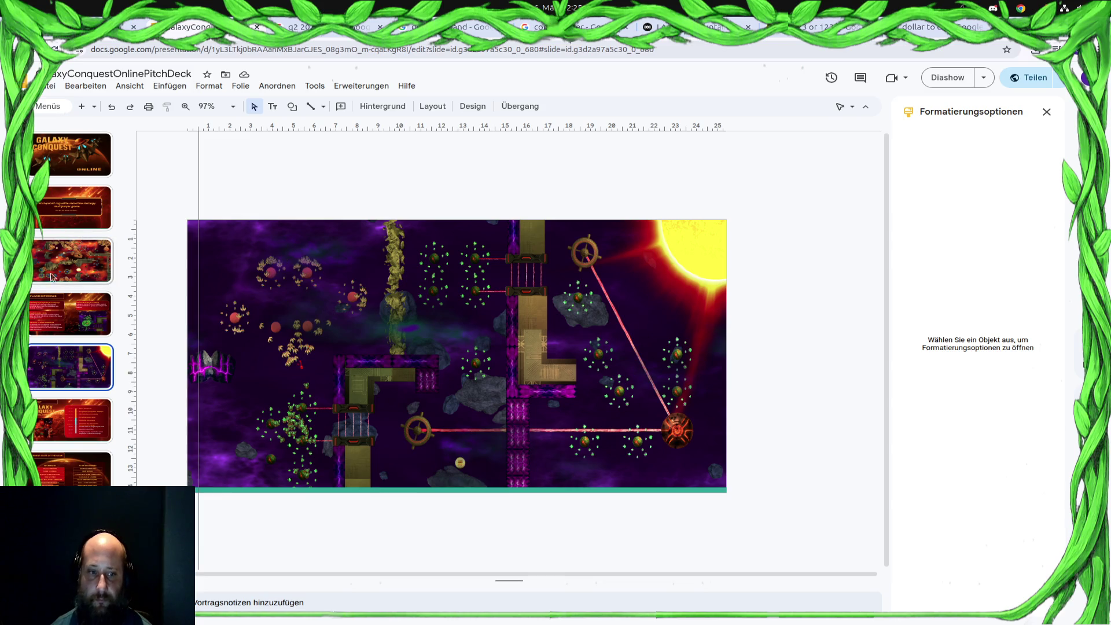
pyautogui.moveTo(1, 157)
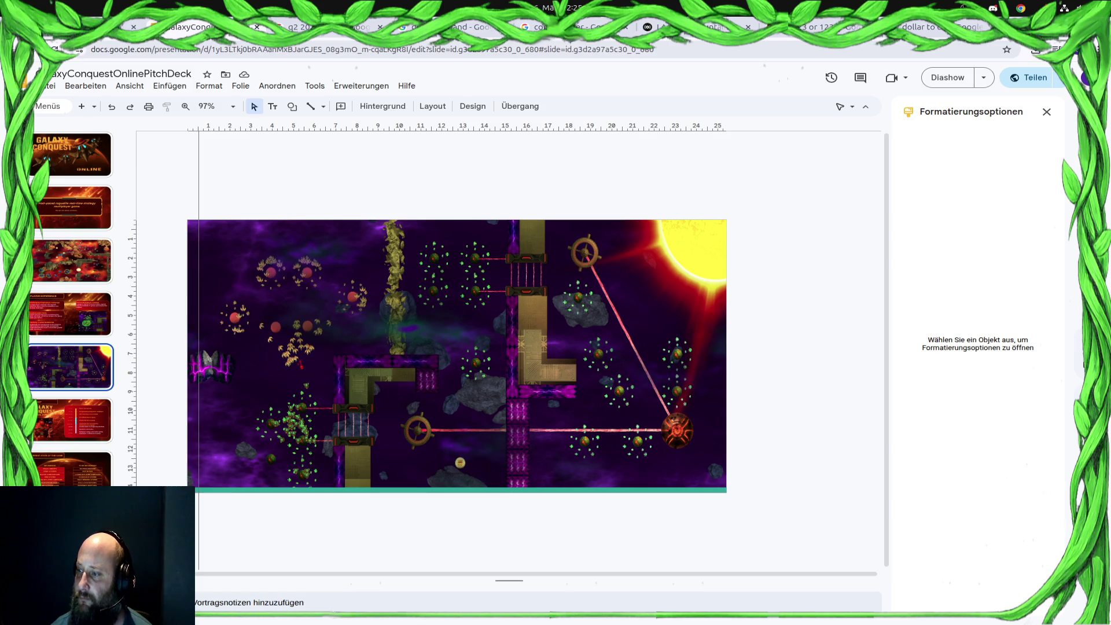
# Drag the orange-framed dark banner to the slide's top-left and resize it to 13.41 × 2.55 cm
pyautogui.moveTo(785, 449)
pyautogui.mouseDown()
pyautogui.moveTo(309, 313)
pyautogui.moveTo(313, 278)
pyautogui.mouseUp()
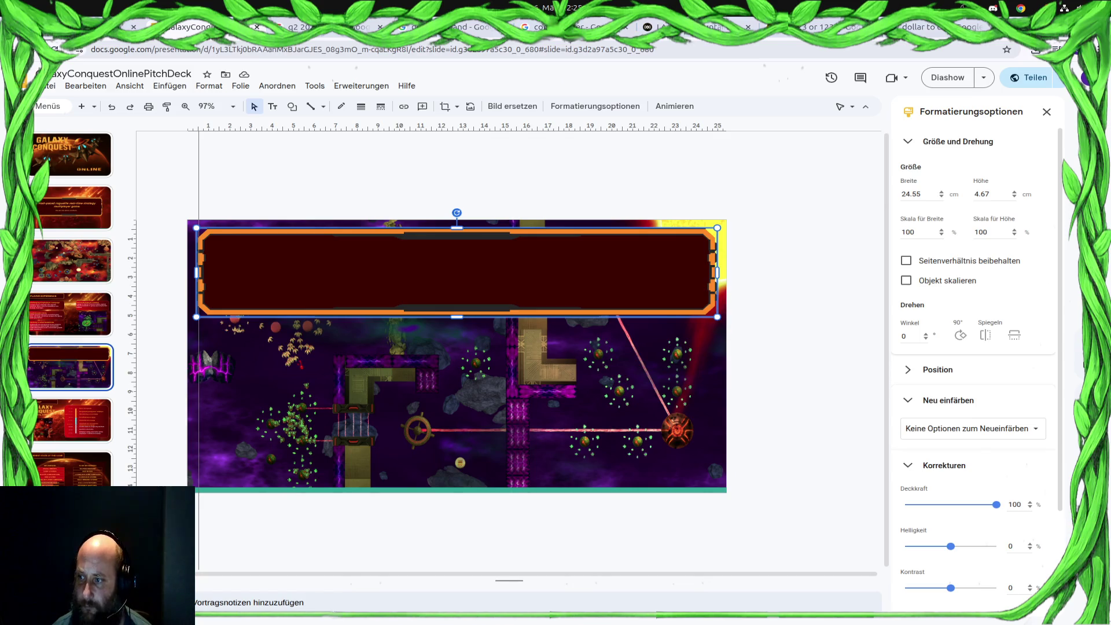
pyautogui.moveTo(719, 317); pyautogui.dragTo(482, 276)
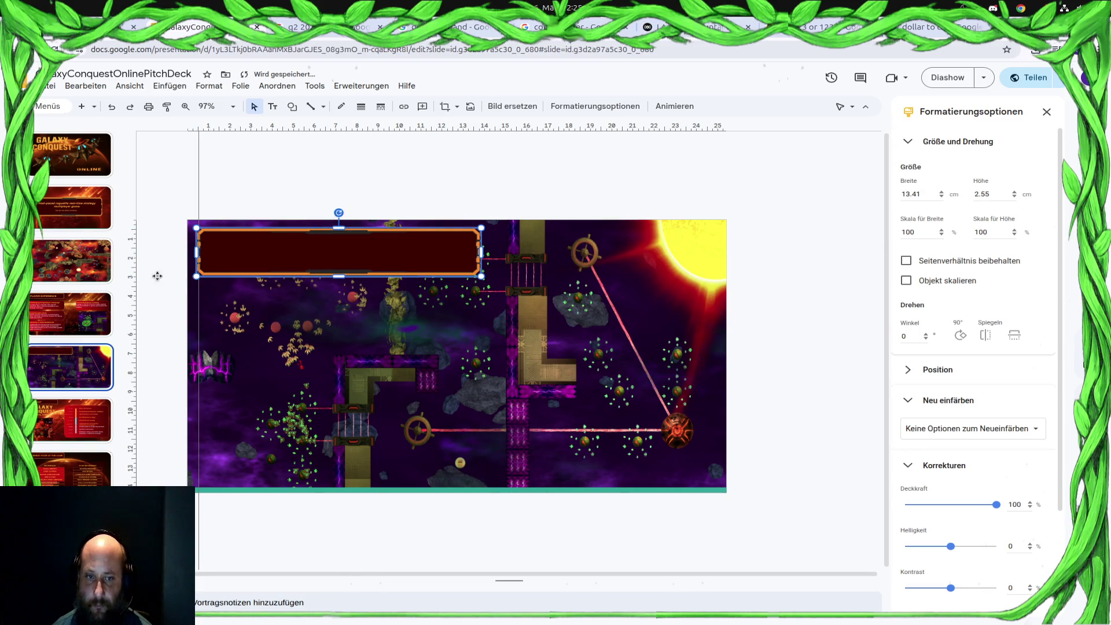
pyautogui.click(272, 106)
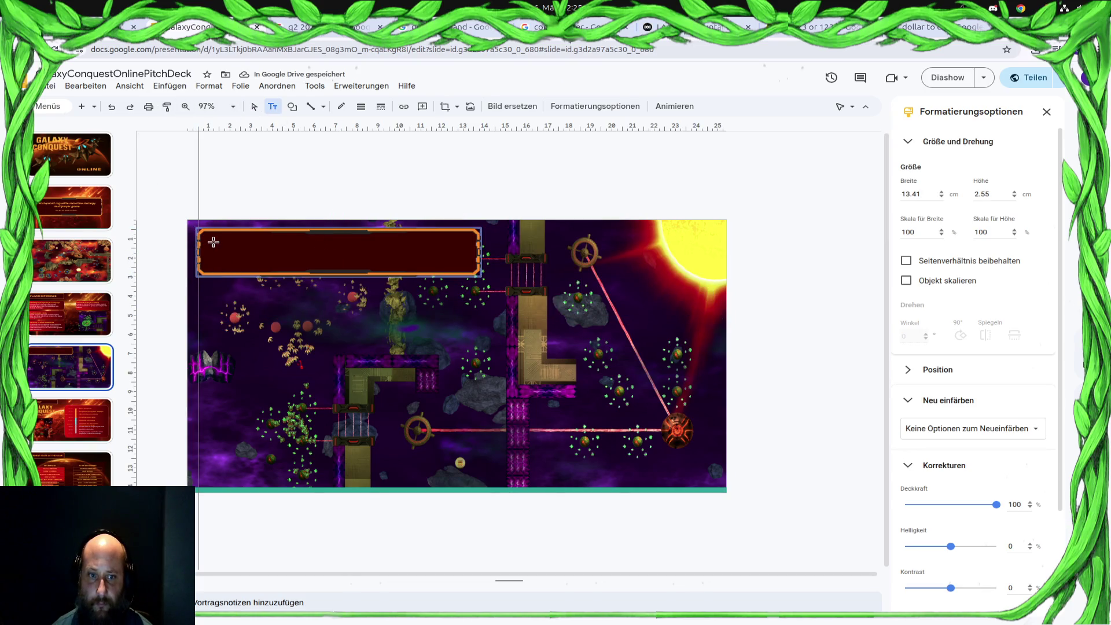
# Draw a text box on the banner reading TARGET AUDIENCE, formatted in bold orange Arial
pyautogui.moveTo(213, 240)
pyautogui.mouseDown()
pyautogui.moveTo(487, 280)
pyautogui.moveTo(464, 268)
pyautogui.mouseUp()
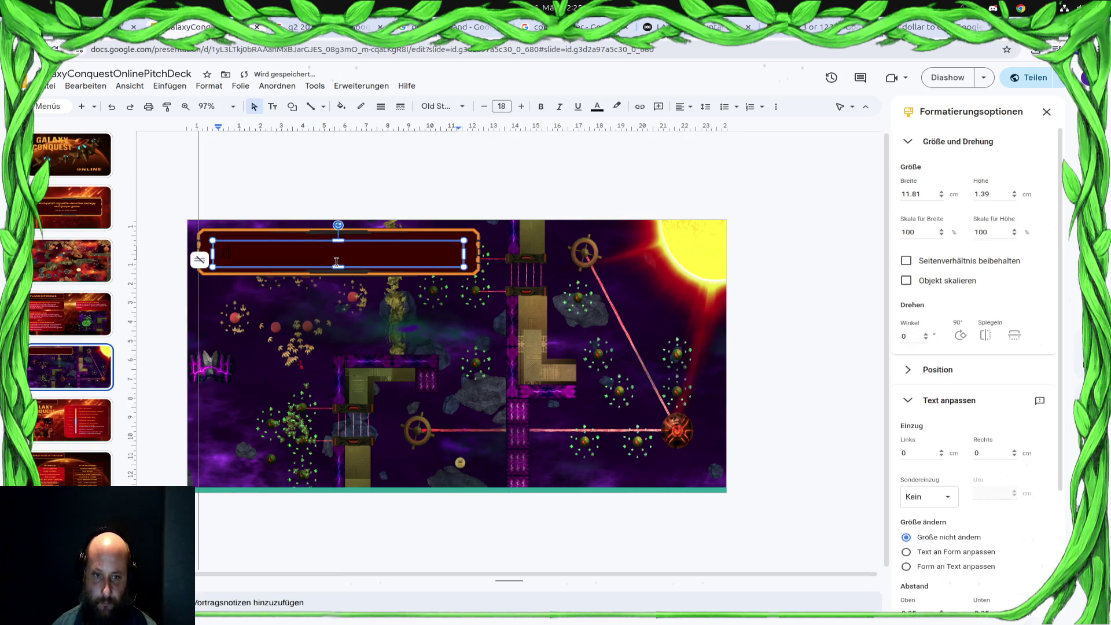
pyautogui.write('TARGET AUDIEN')
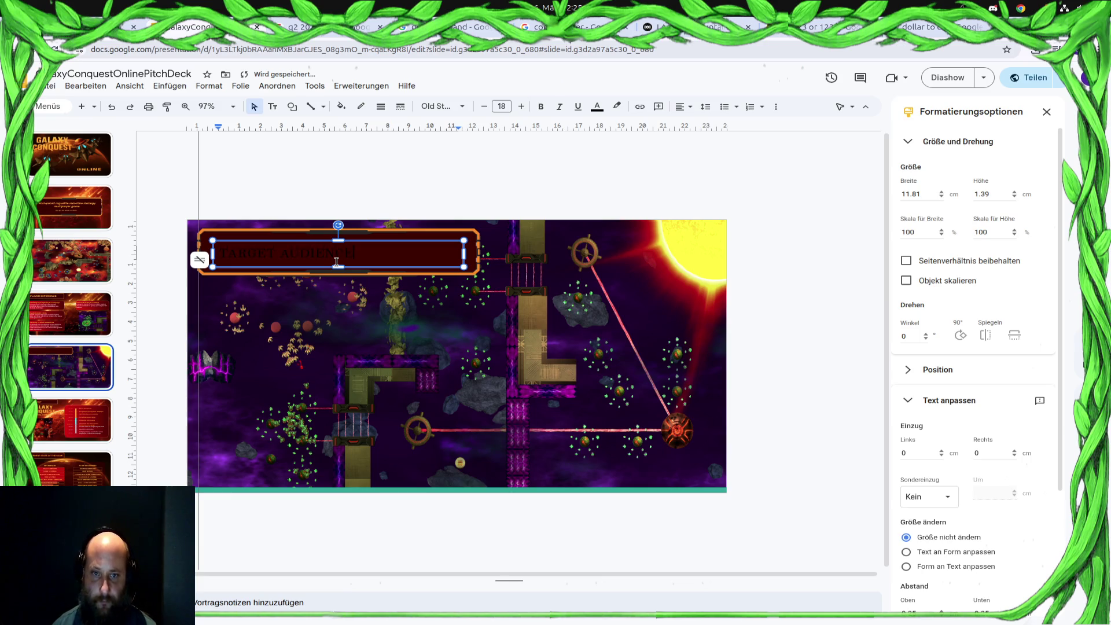
pyautogui.write('CE')
pyautogui.hotkey('ctrl', 'a')
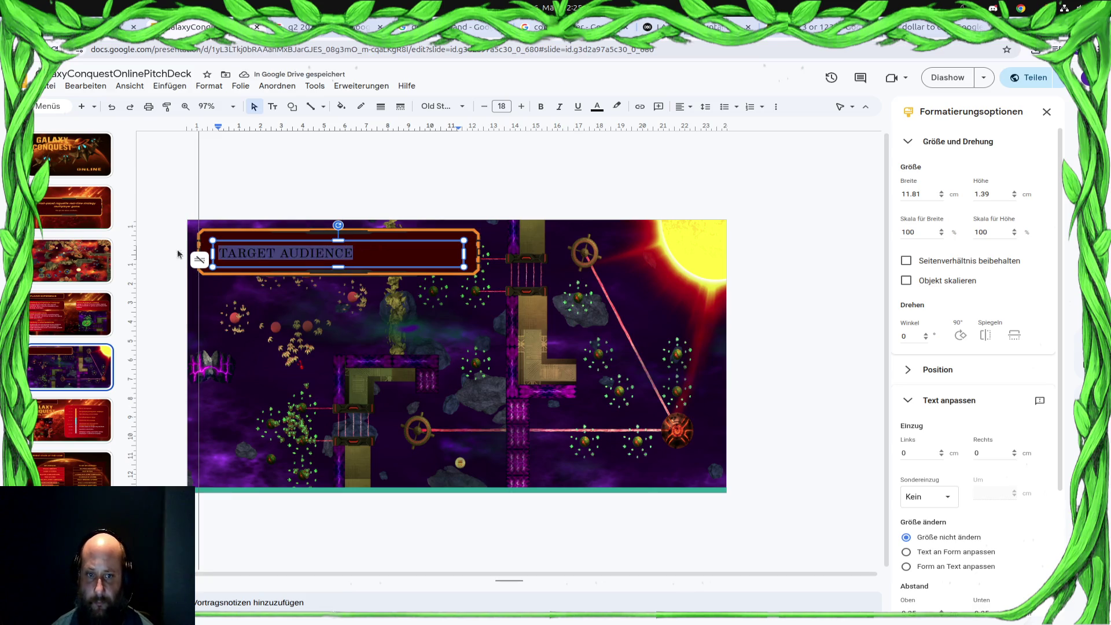
pyautogui.click(441, 106)
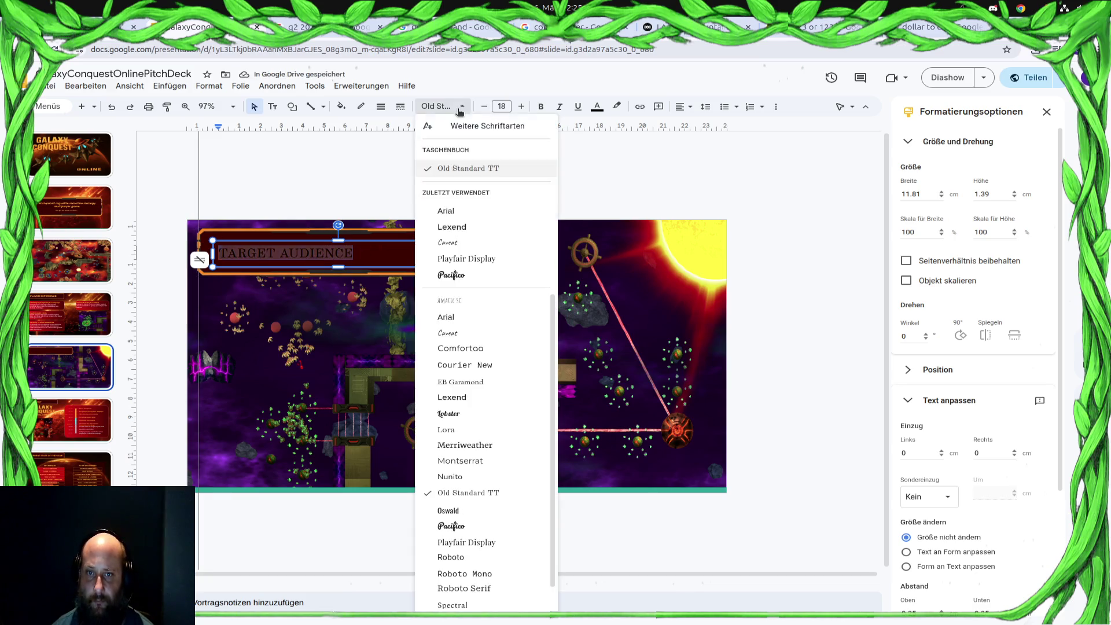
pyautogui.click(460, 213)
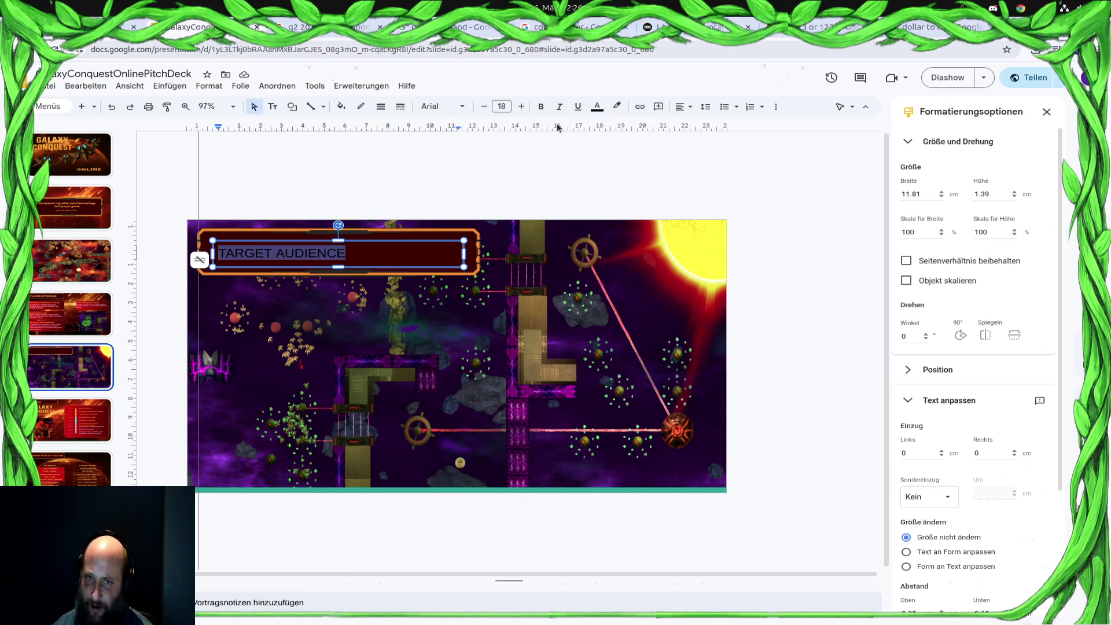
pyautogui.click(597, 106)
pyautogui.click(601, 174)
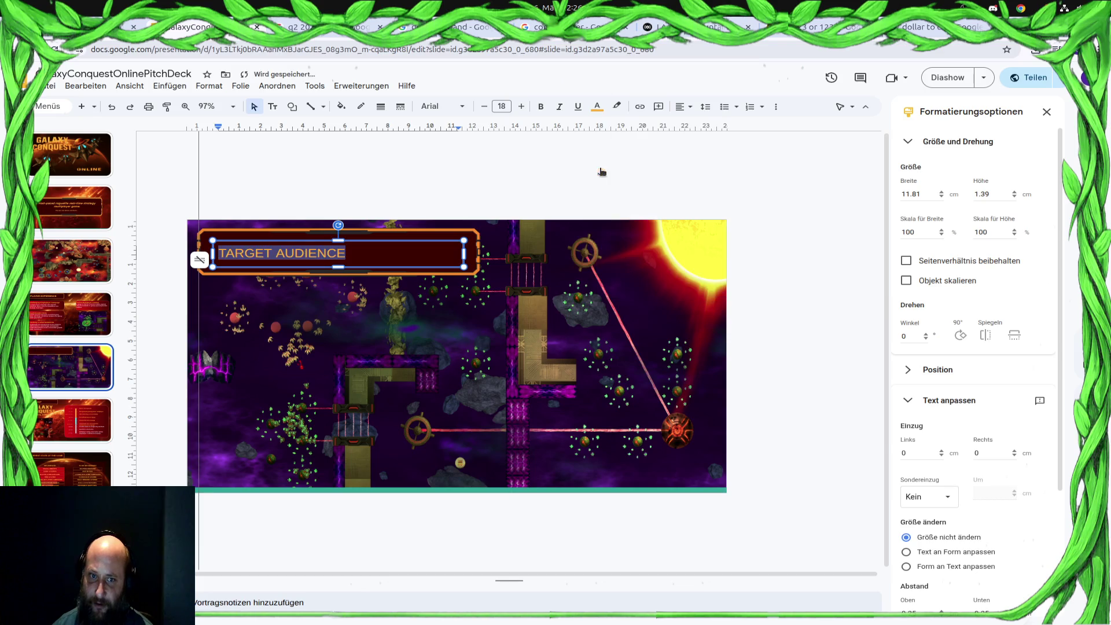
pyautogui.hotkey('ctrl', 'b')
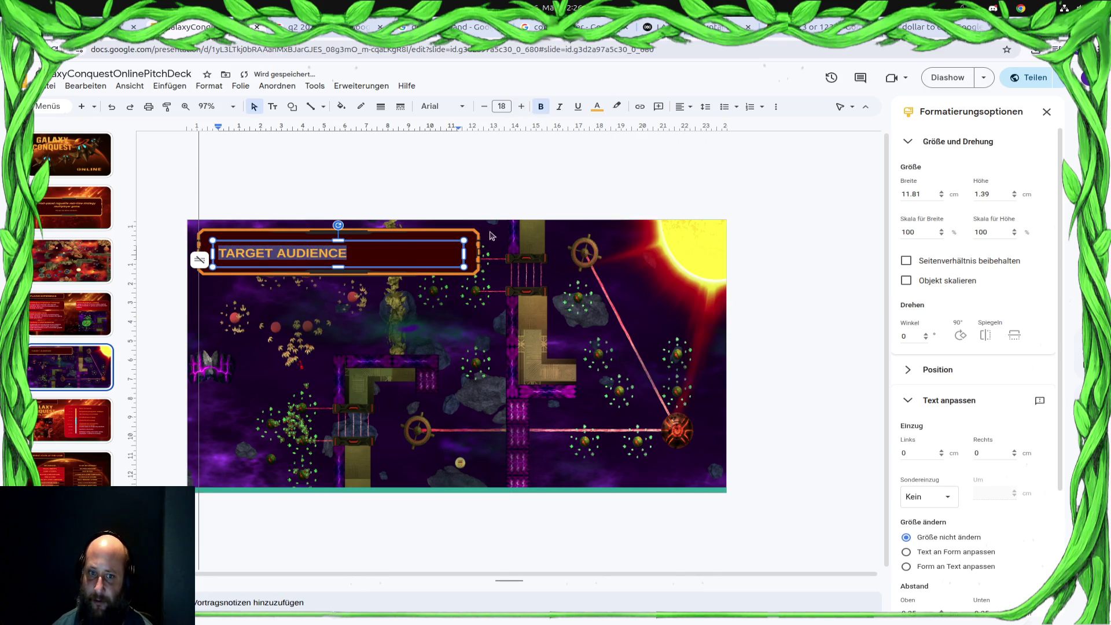
pyautogui.click(411, 235)
pyautogui.click(411, 235)
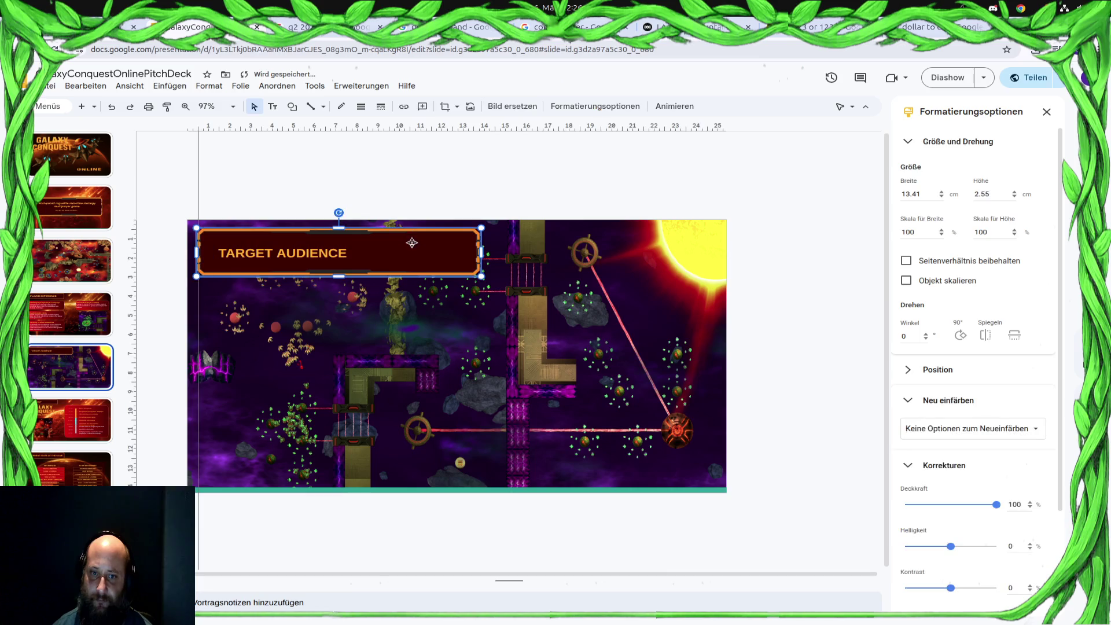
# Nudge the heading up-left and shrink the banner to about 9.15 × 1.74 cm
pyautogui.click(331, 258)
pyautogui.moveTo(323, 238); pyautogui.dragTo(318, 232)
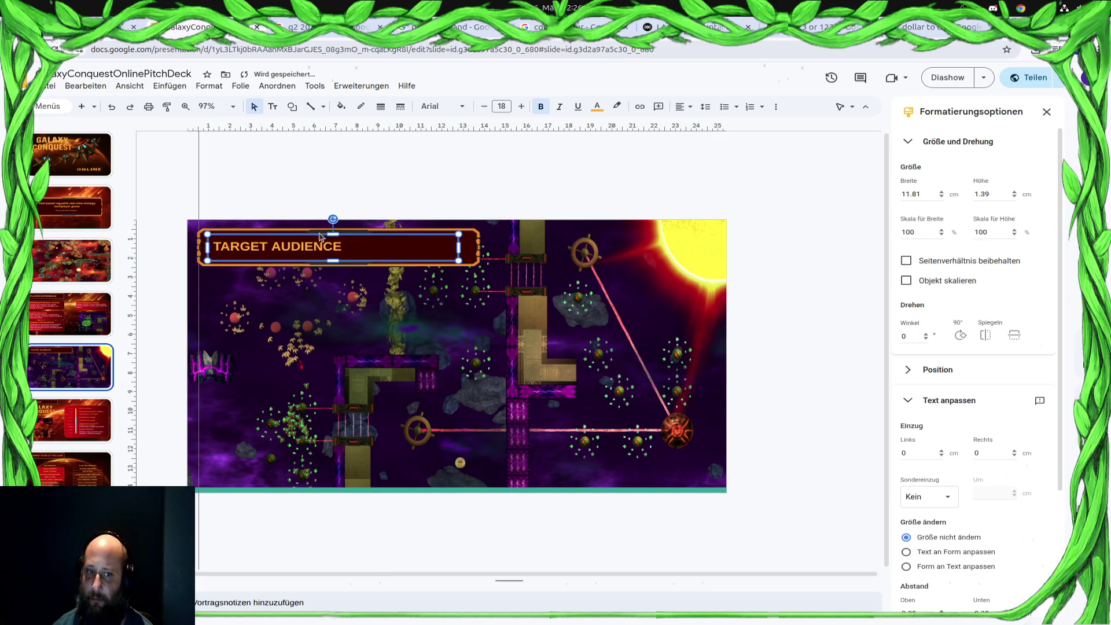
pyautogui.click(475, 249)
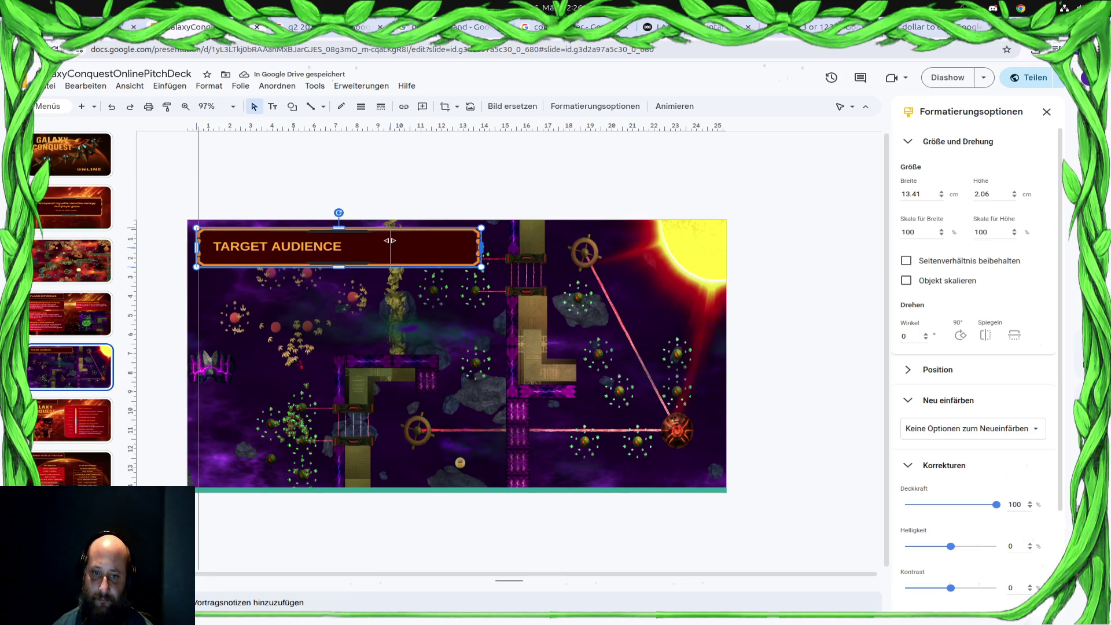
pyautogui.moveTo(390, 240); pyautogui.dragTo(391, 242)
pyautogui.moveTo(293, 260); pyautogui.dragTo(293, 256)
# Resize the heading's text box so it fits within the banner
pyautogui.click(446, 247)
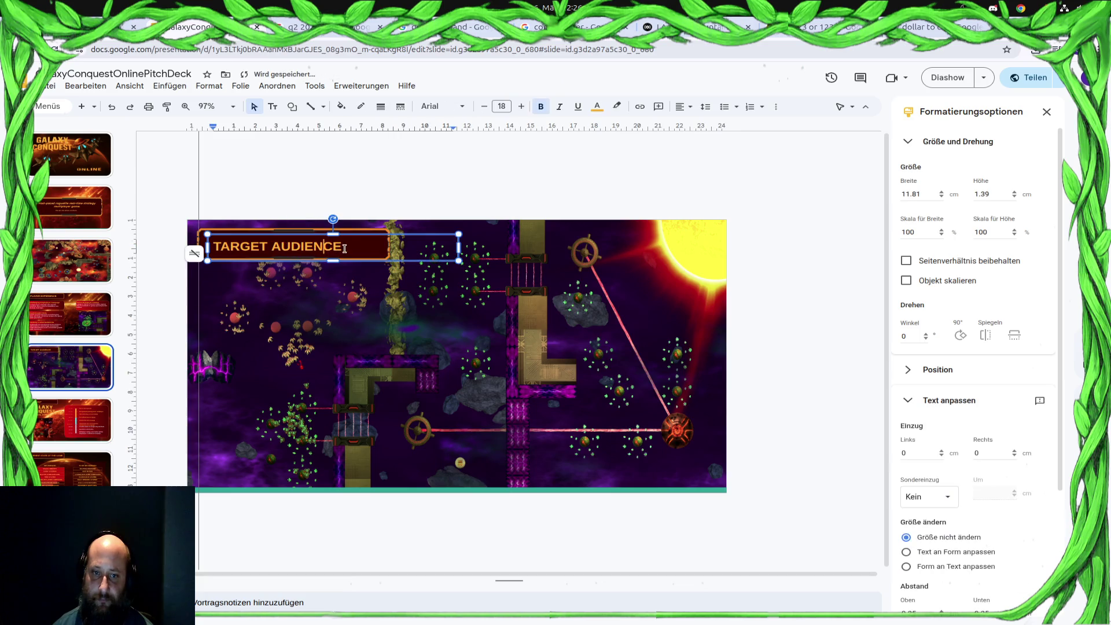
pyautogui.click(454, 250)
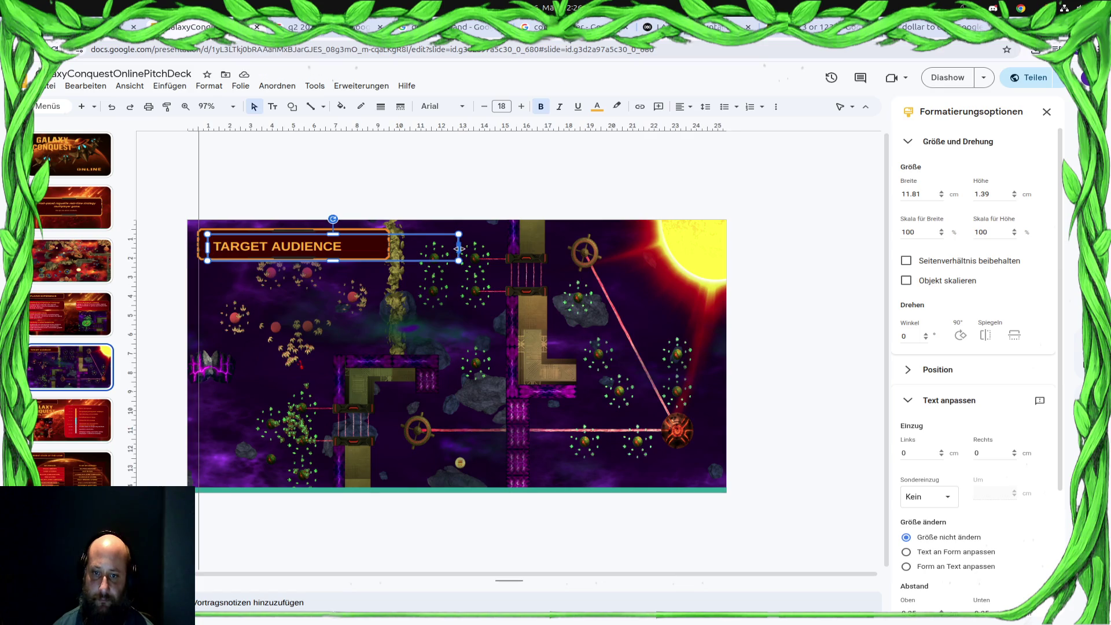
pyautogui.moveTo(387, 240); pyautogui.dragTo(381, 247)
pyautogui.moveTo(294, 257)
pyautogui.mouseDown()
pyautogui.moveTo(294, 230)
pyautogui.moveTo(321, 232)
pyautogui.mouseUp()
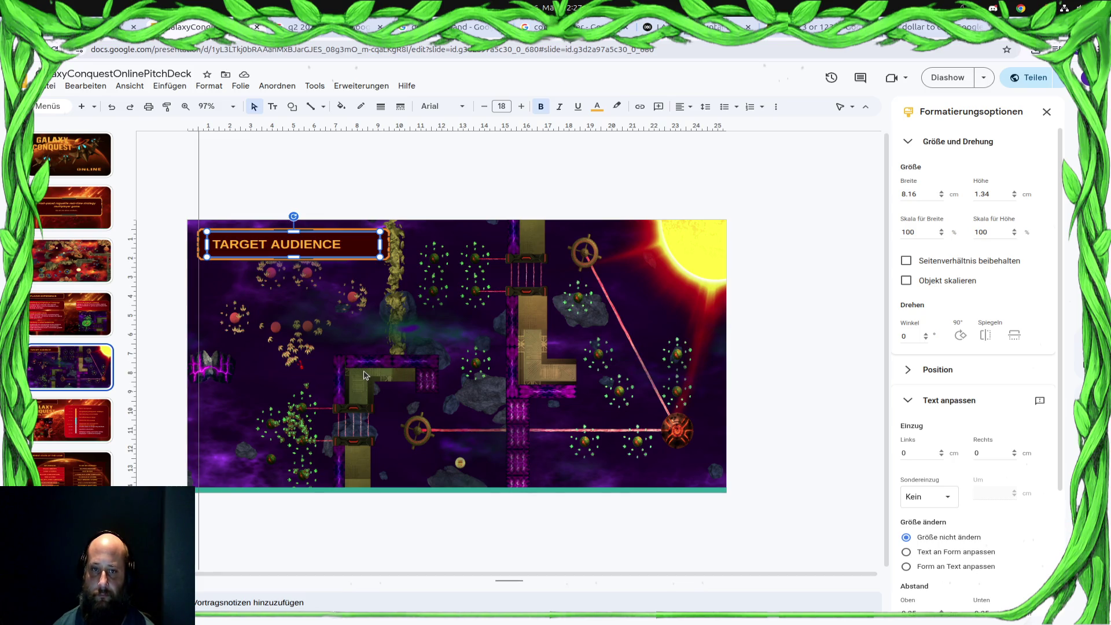
pyautogui.click(26, 68)
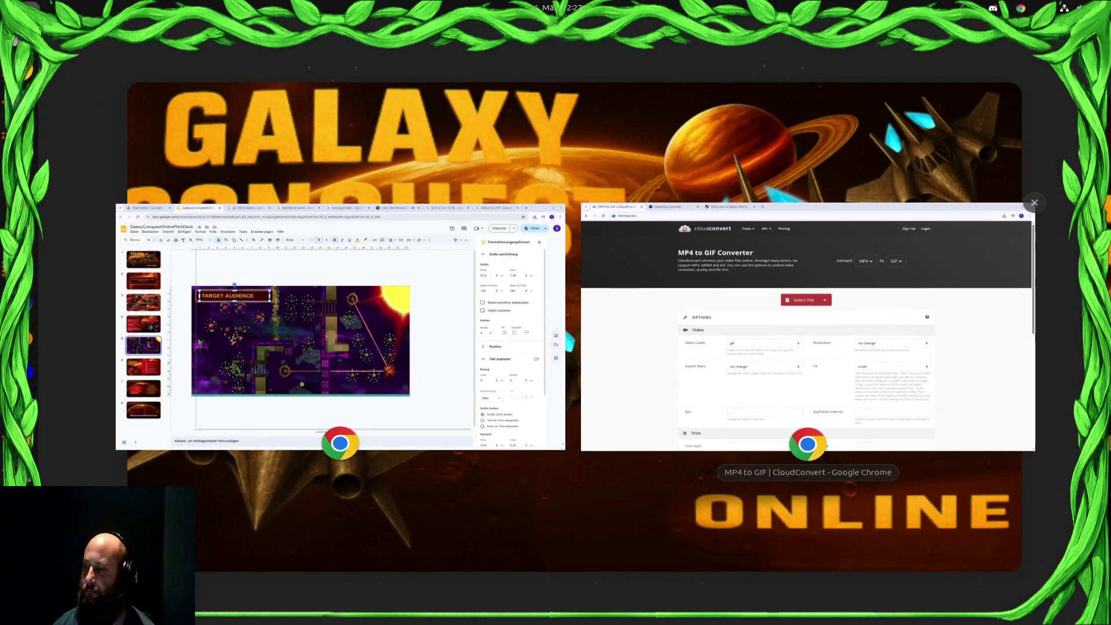
pyautogui.press('Escape')
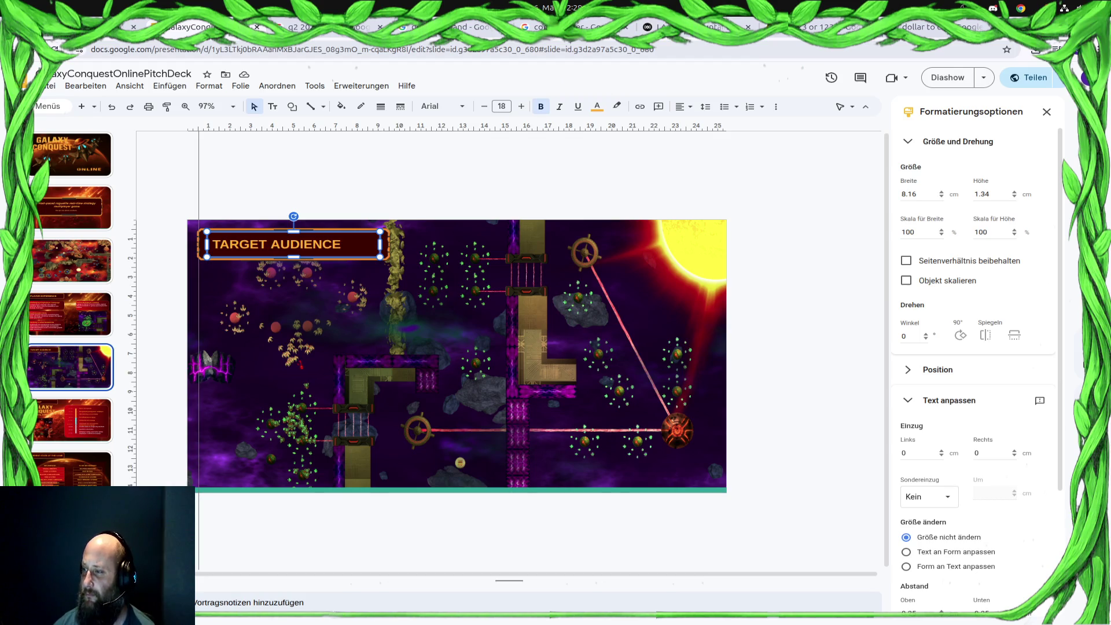
pyautogui.press('super')
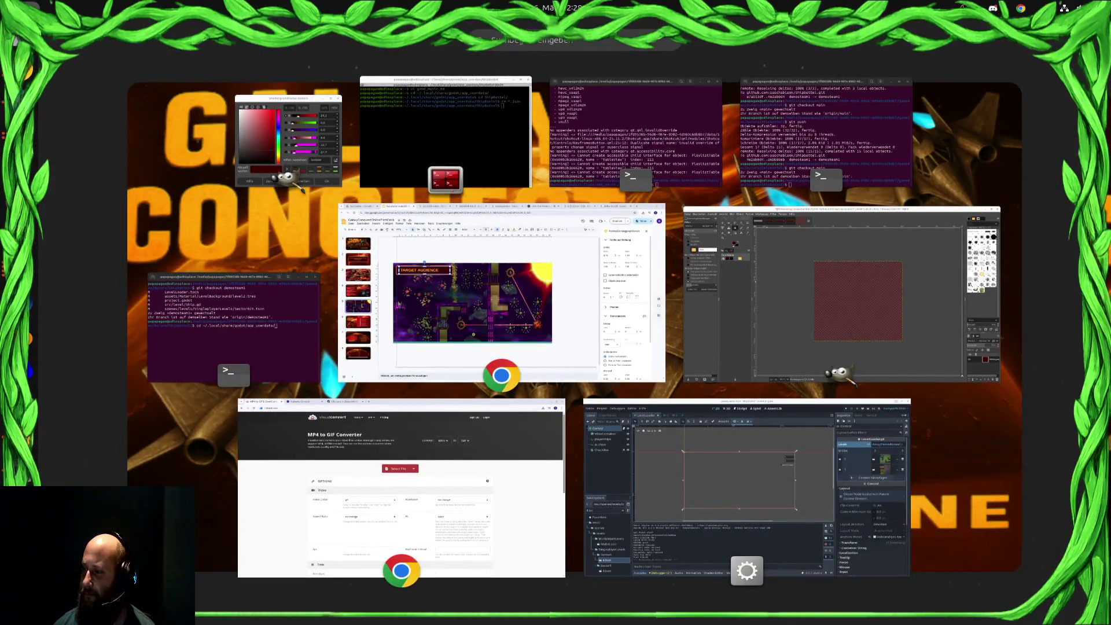
# Close the window overview and click into the TARGET AUDIENCE heading text
pyautogui.press('super')
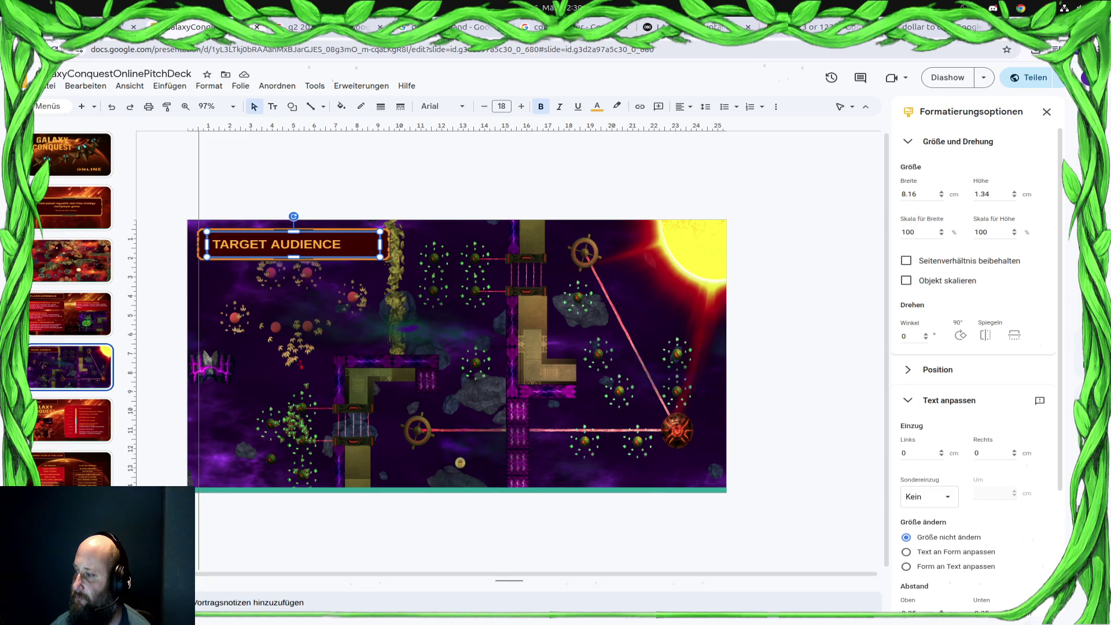
pyautogui.click(339, 249)
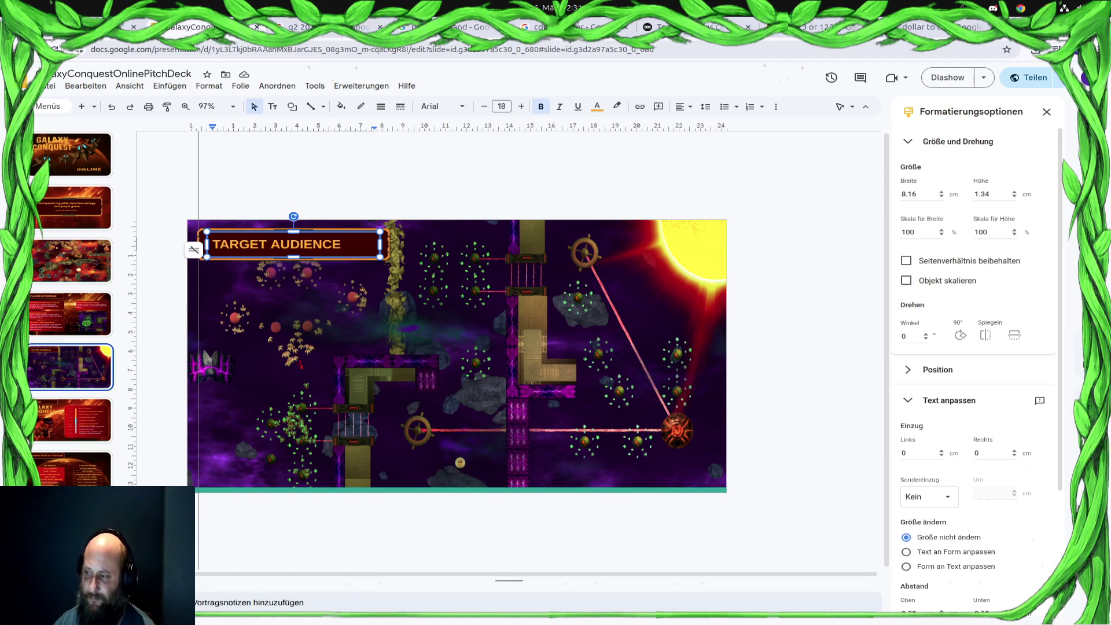
# Switch from the pitch deck to the Godot editor showing the LevelLoader scene
pyautogui.press('super')
pyautogui.press('super')
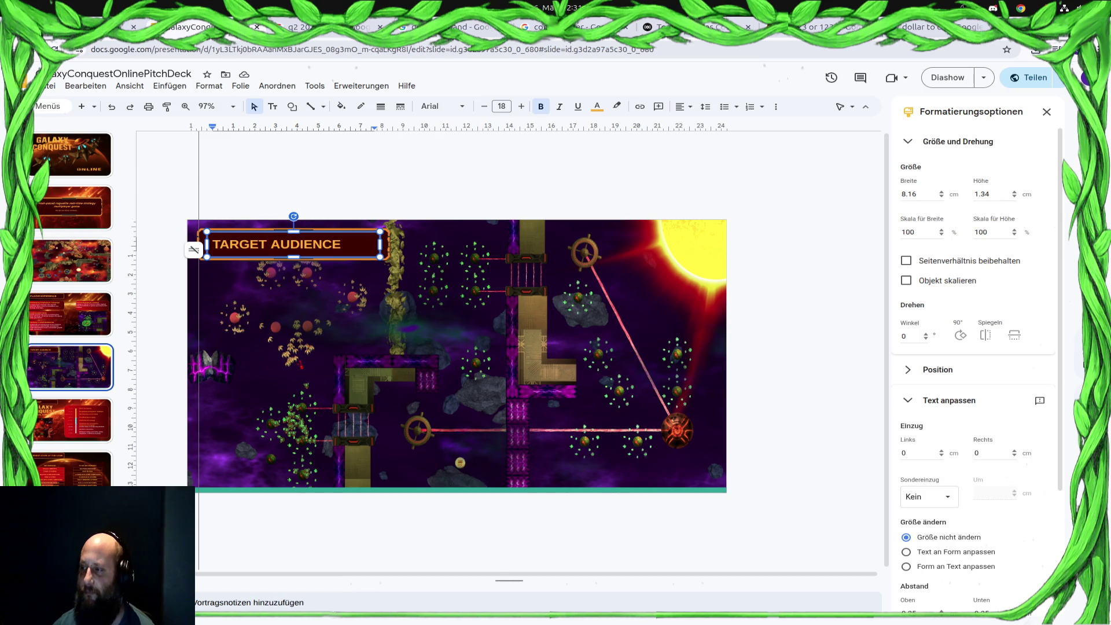
pyautogui.moveTo(17, 105)
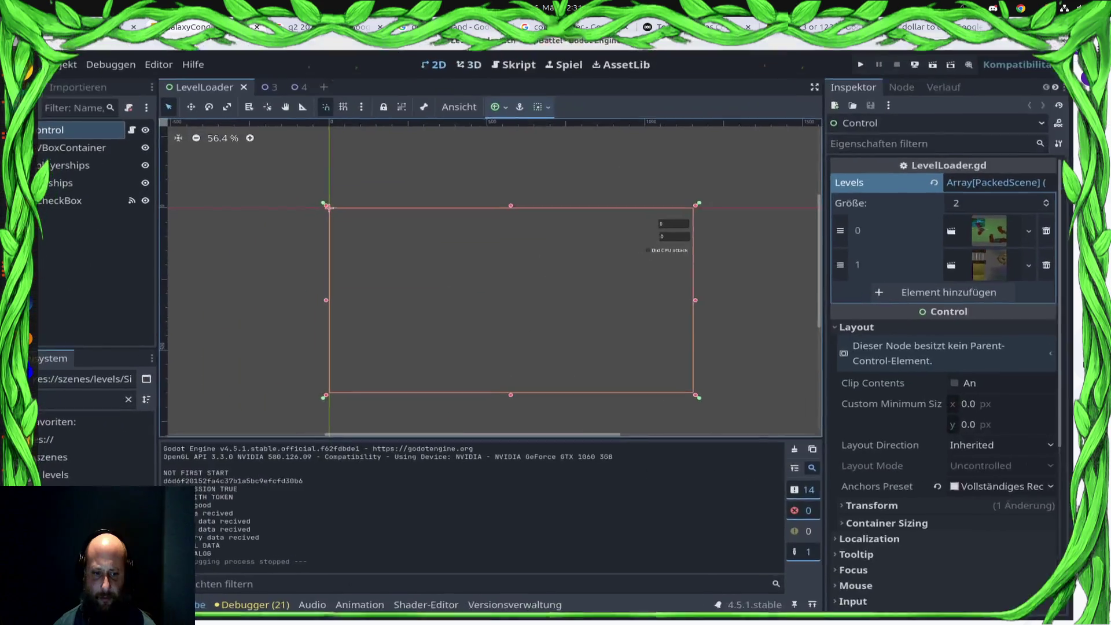
pyautogui.click(17, 473)
# Open the space level scene from the project files
pyautogui.click(50, 399)
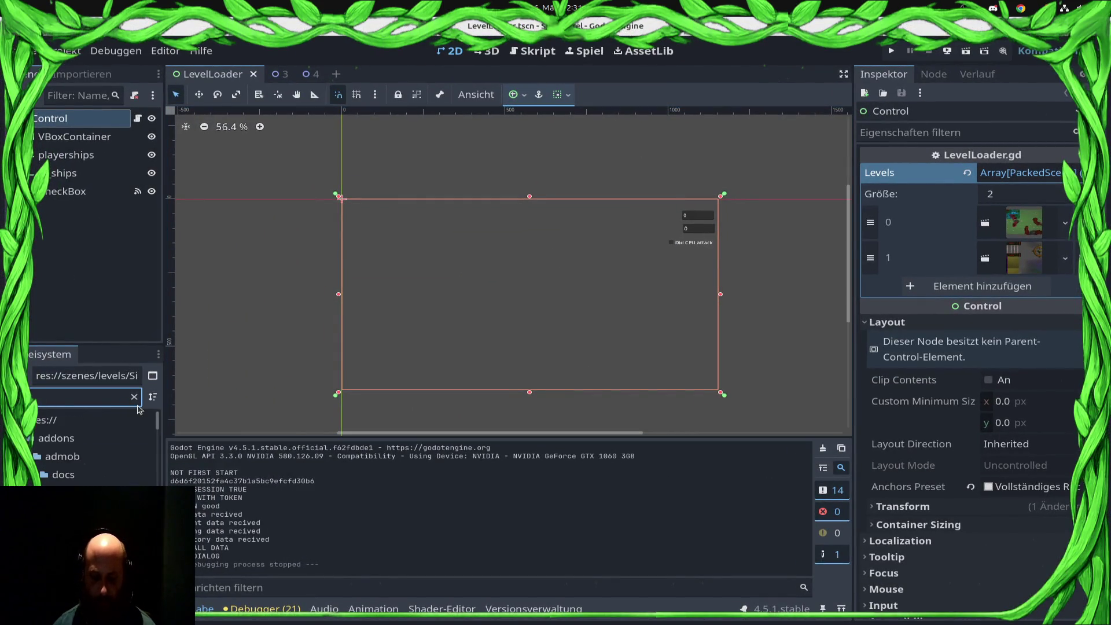
pyautogui.press('Tab')
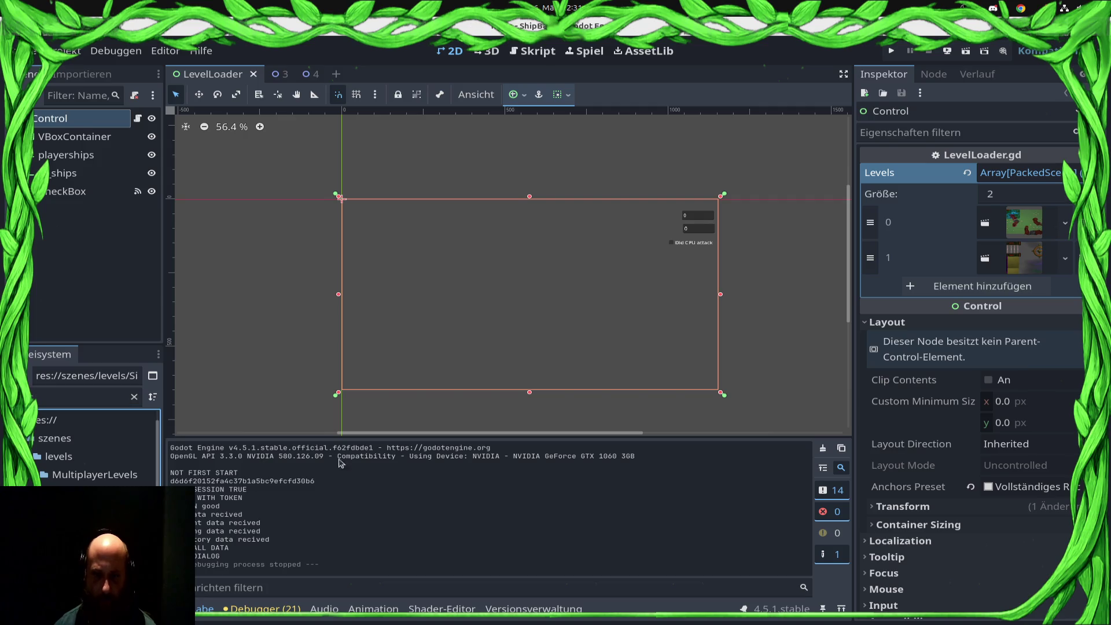
pyautogui.press('Return')
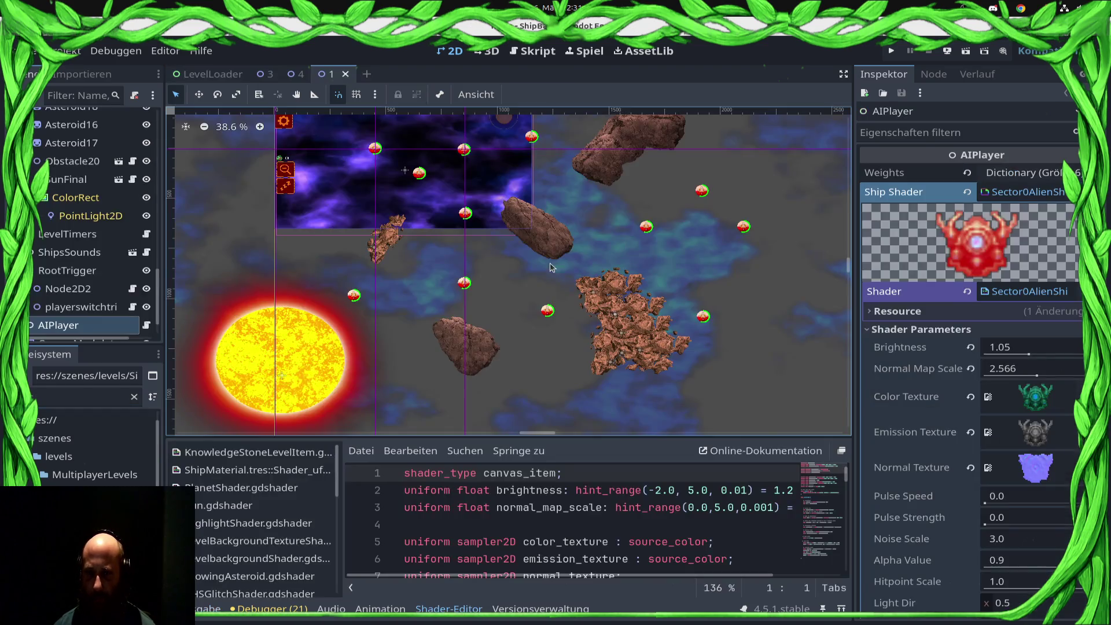
# Select the neutplanet4 node from the overlapping nodes at the planet marker
pyautogui.click(705, 322)
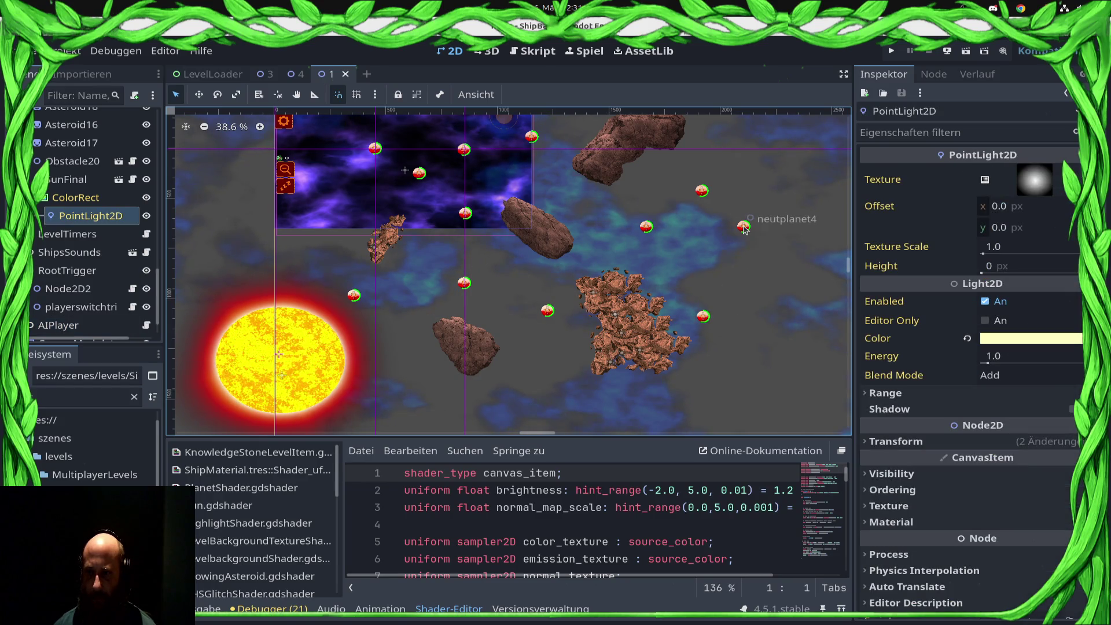
pyautogui.hotkey('alt', 'q')
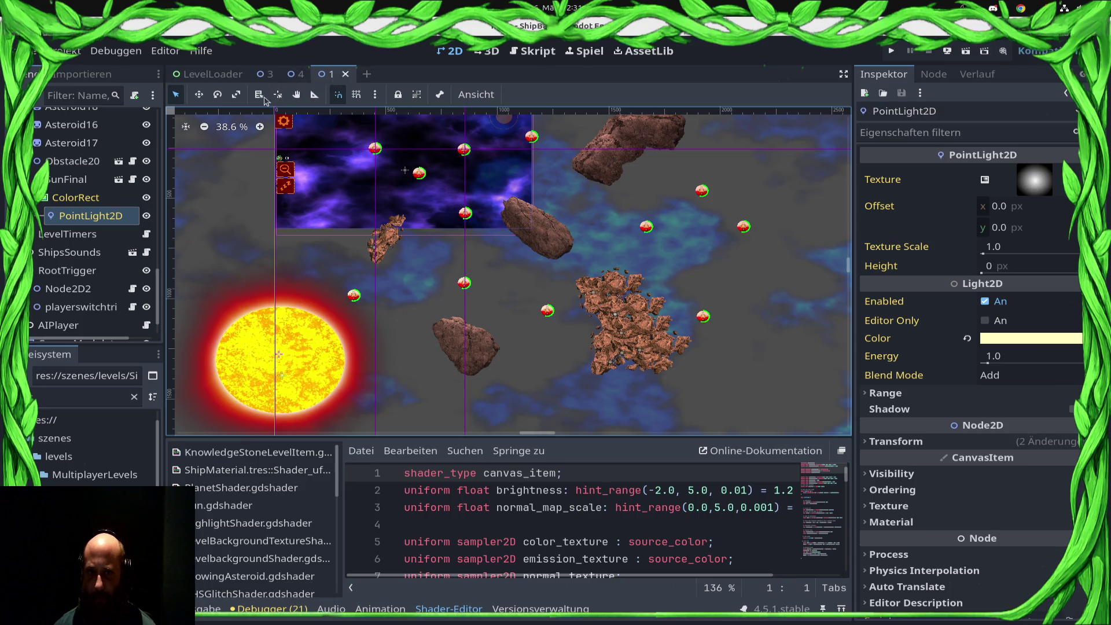
pyautogui.click(744, 226)
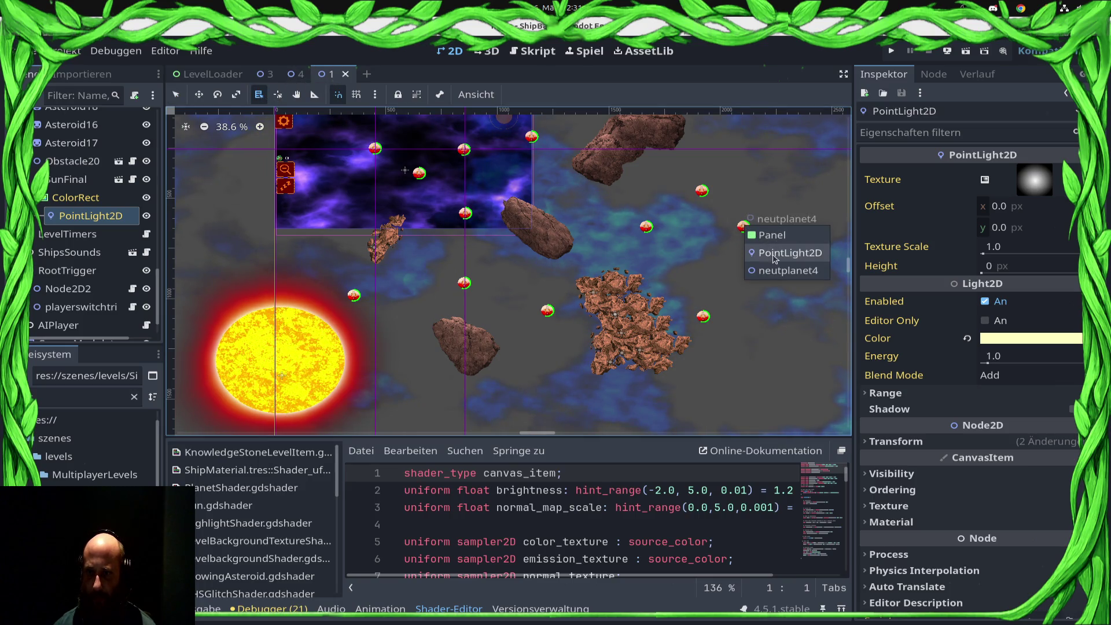
pyautogui.click(779, 271)
pyautogui.click(701, 192)
pyautogui.click(726, 235)
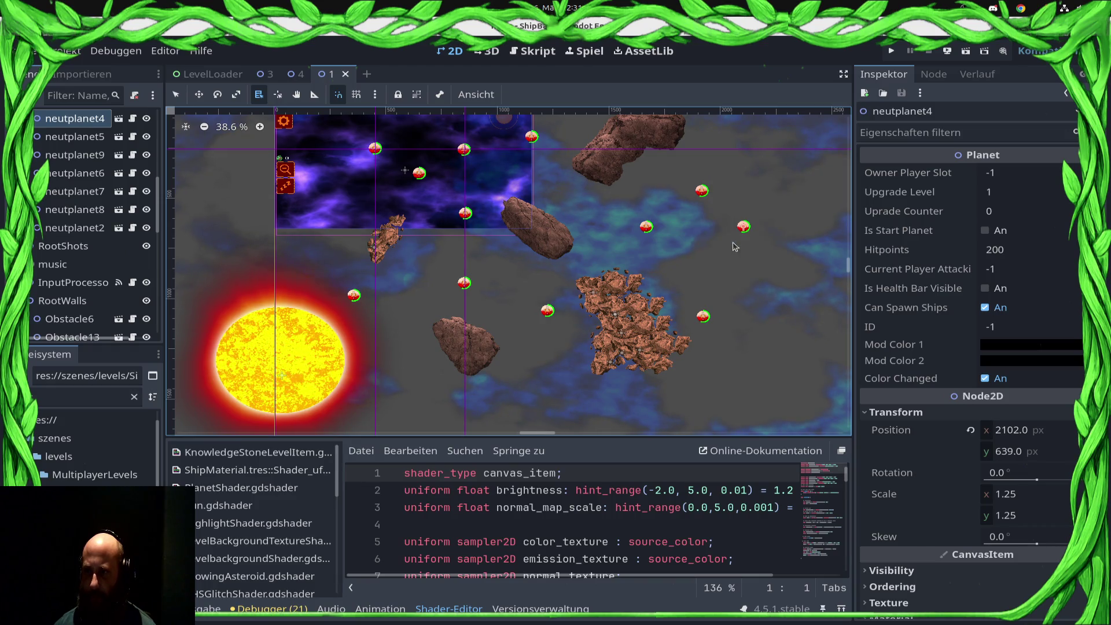
pyautogui.click(646, 228)
pyautogui.click(678, 275)
pyautogui.click(703, 320)
pyautogui.click(722, 356)
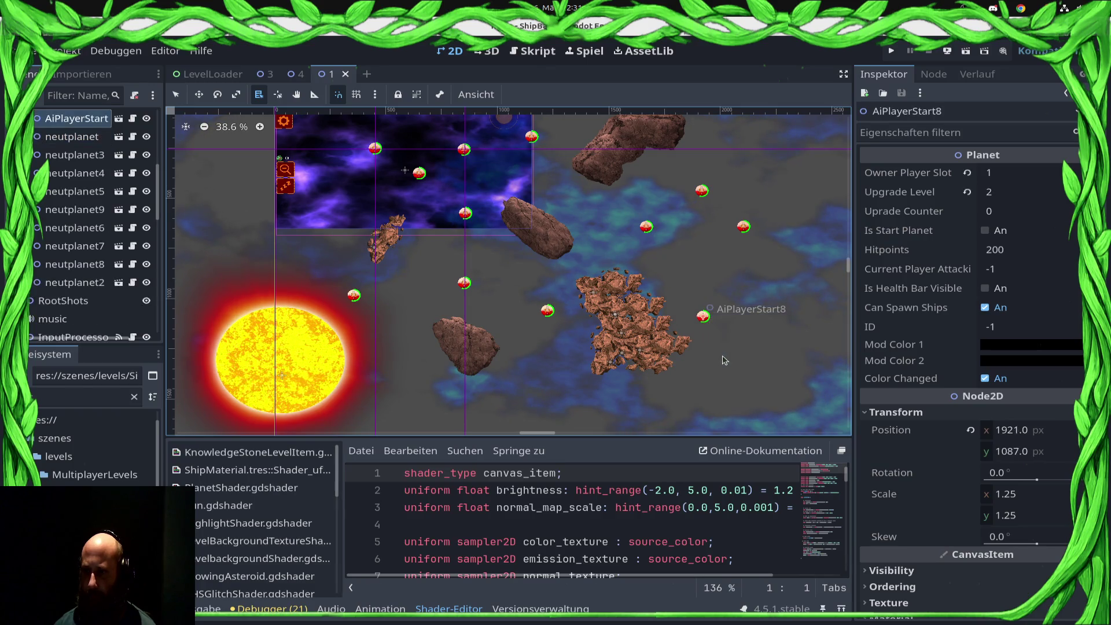
pyautogui.click(744, 227)
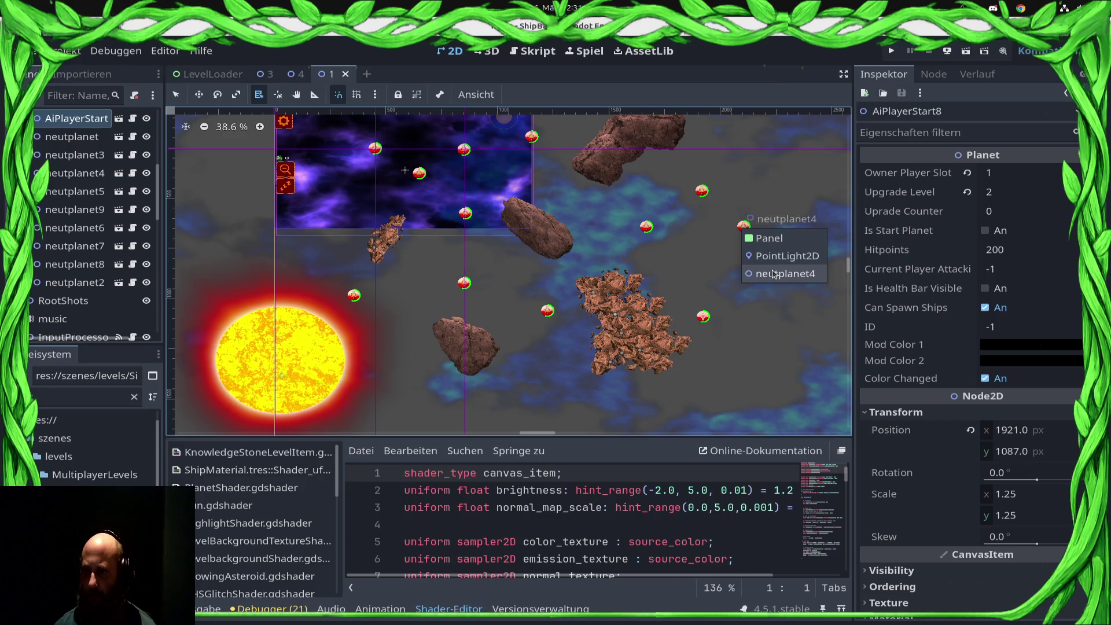
pyautogui.click(774, 274)
# Set neutplanet4's Owner Player Slot to 1 and save the scene
pyautogui.click(1008, 174)
pyautogui.write('1')
pyautogui.press('Return')
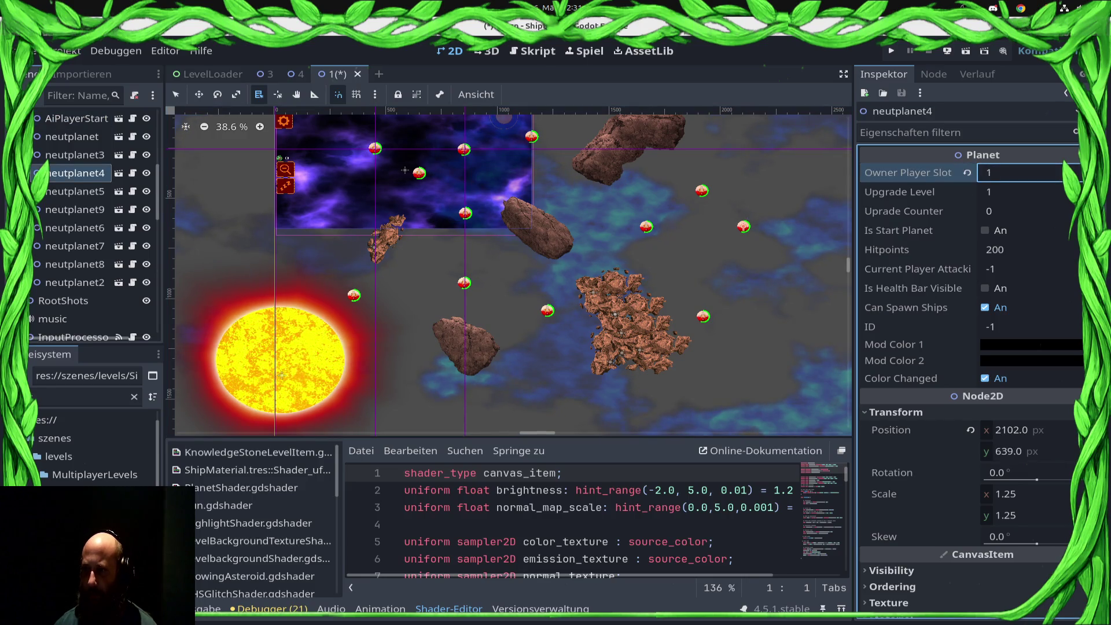
pyautogui.hotkey('ctrl', 's')
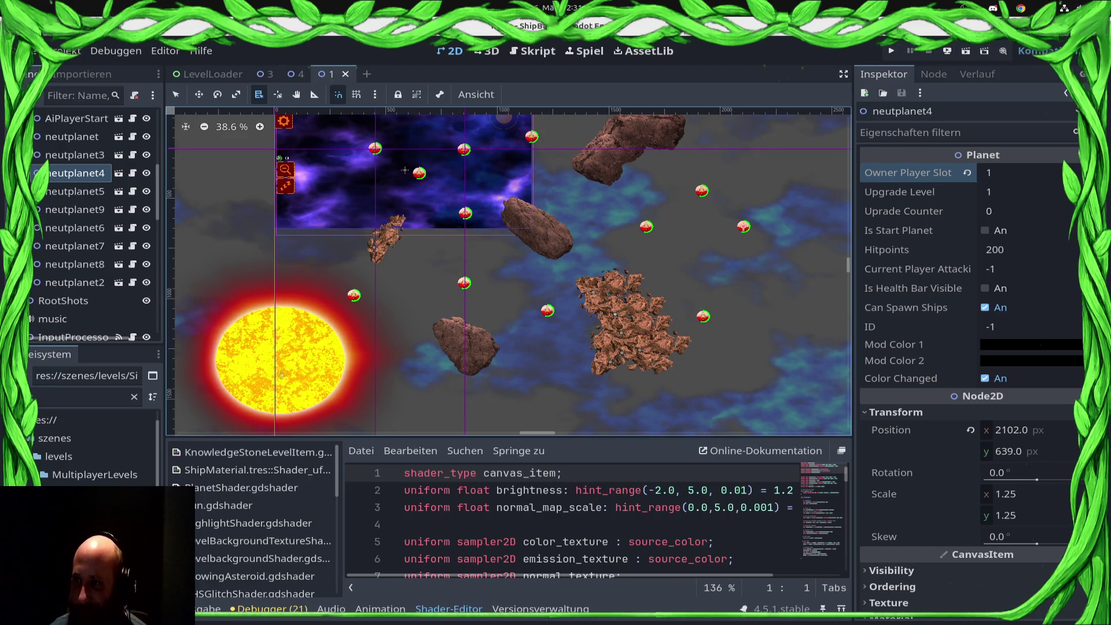
pyautogui.hotkey('alt', 'Tab')
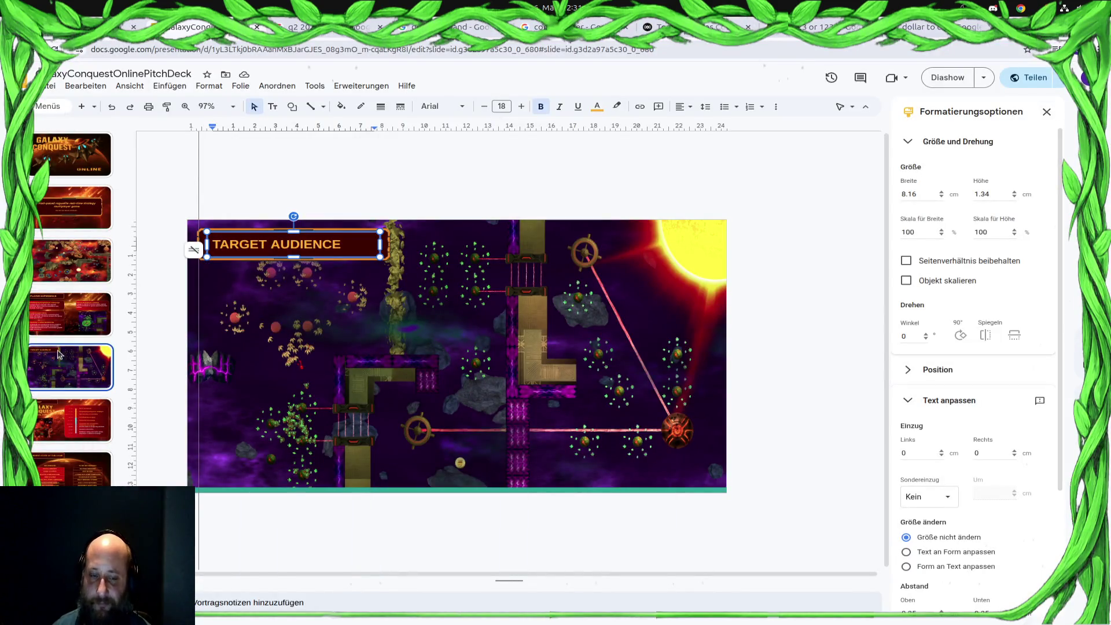
# Draw a rounded rectangle in the centre of the TARGET AUDIENCE slide
pyautogui.click(293, 109)
pyautogui.moveTo(324, 126)
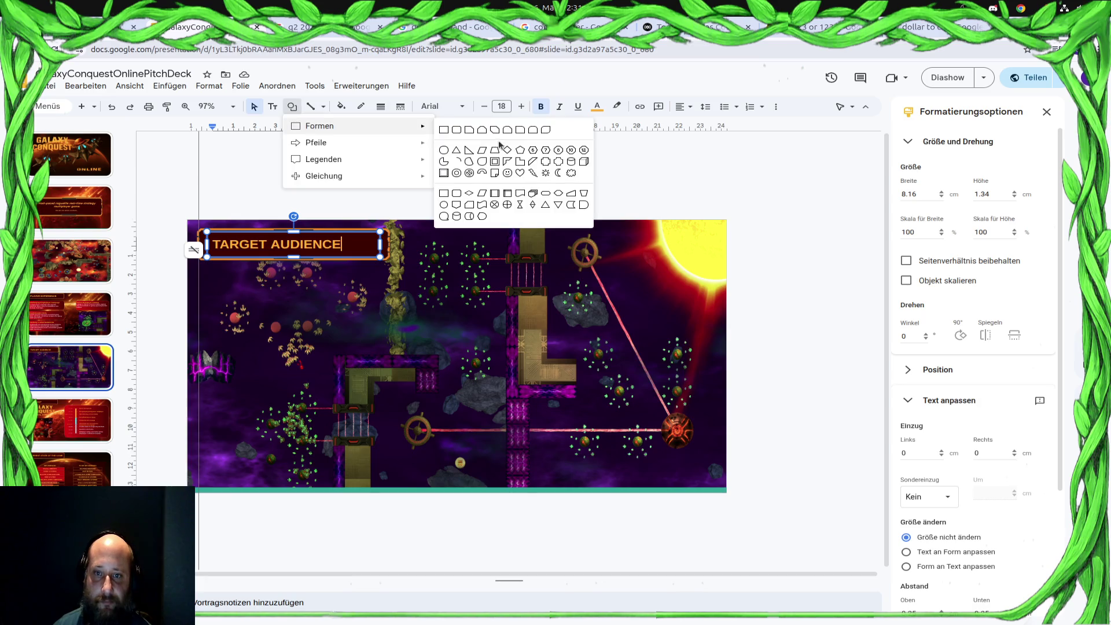
pyautogui.click(461, 133)
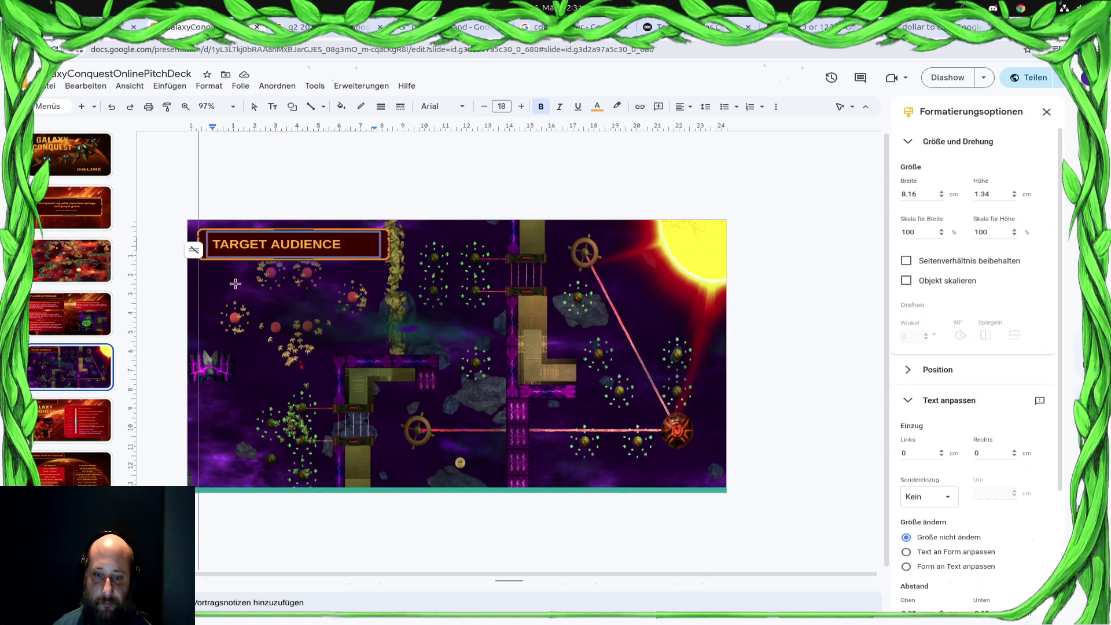
pyautogui.moveTo(370, 299)
pyautogui.mouseDown()
pyautogui.moveTo(510, 408)
pyautogui.moveTo(565, 423)
pyautogui.mouseUp()
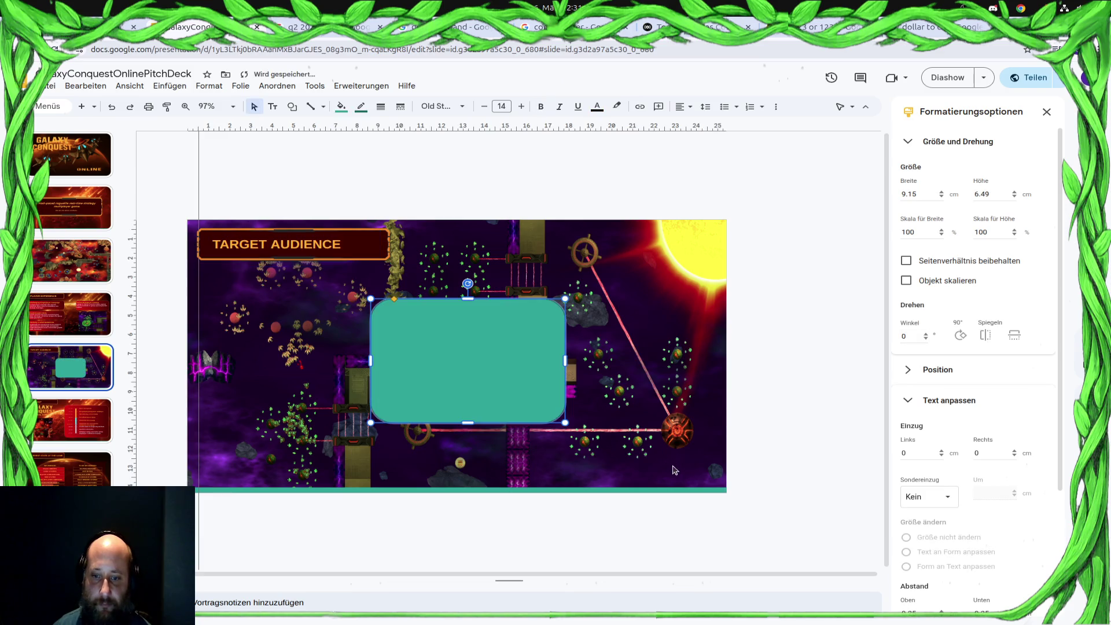
# Fill the rounded rectangle with a dark red gradient
pyautogui.click(342, 107)
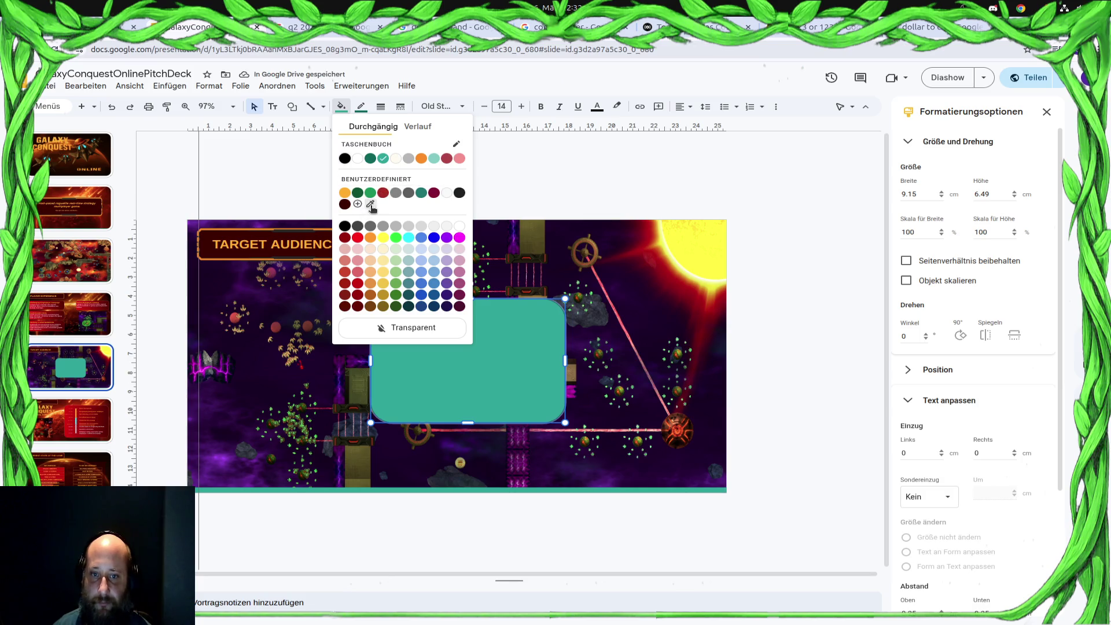
pyautogui.click(416, 127)
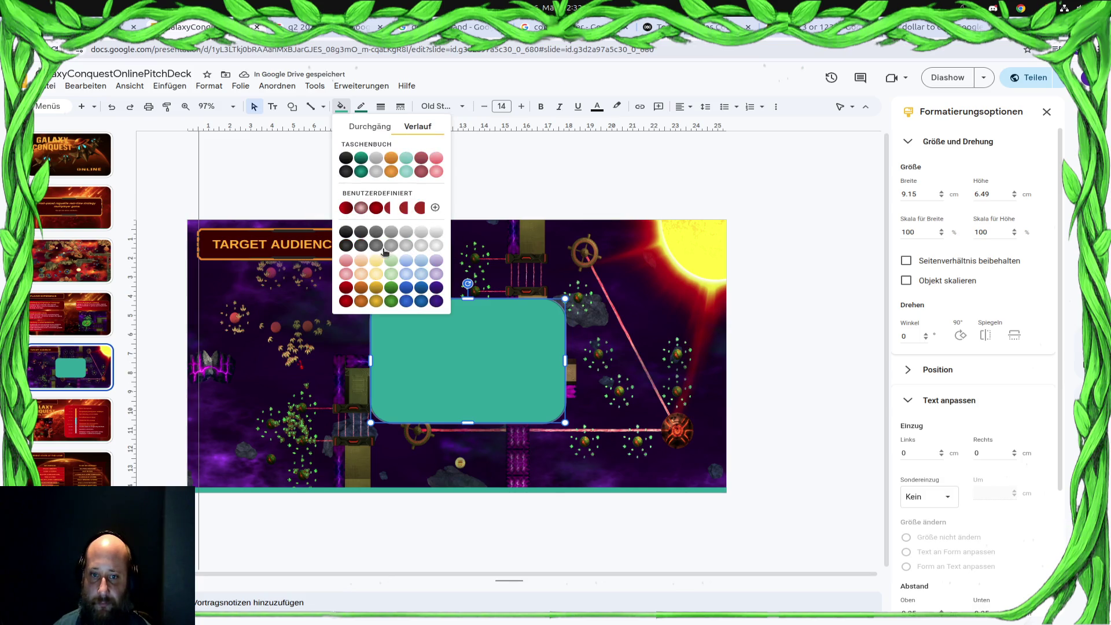
pyautogui.click(346, 208)
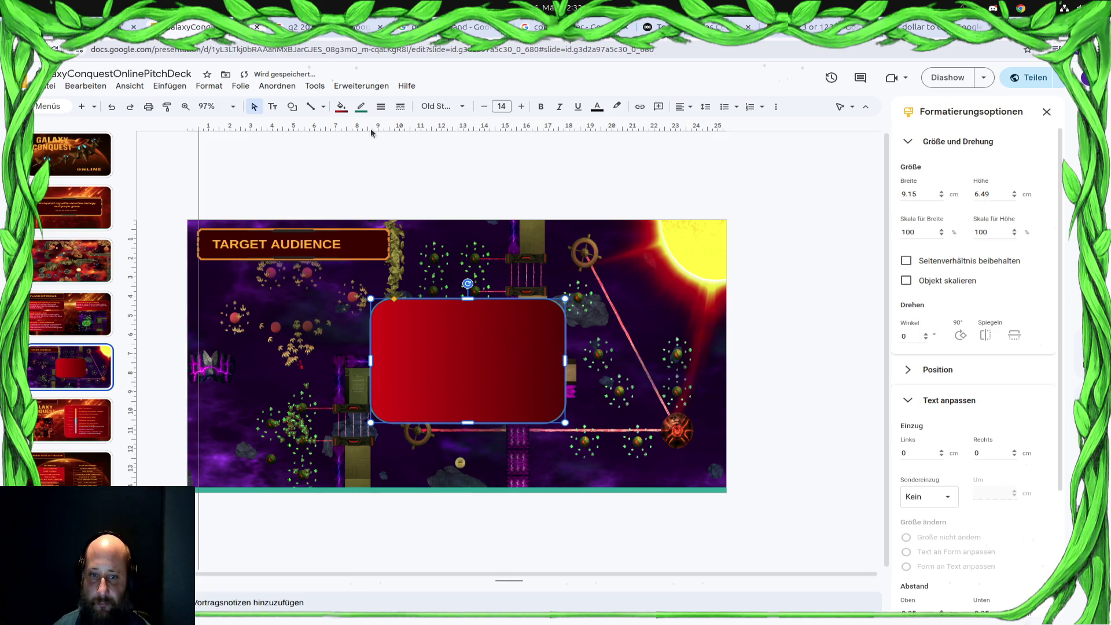
pyautogui.click(342, 106)
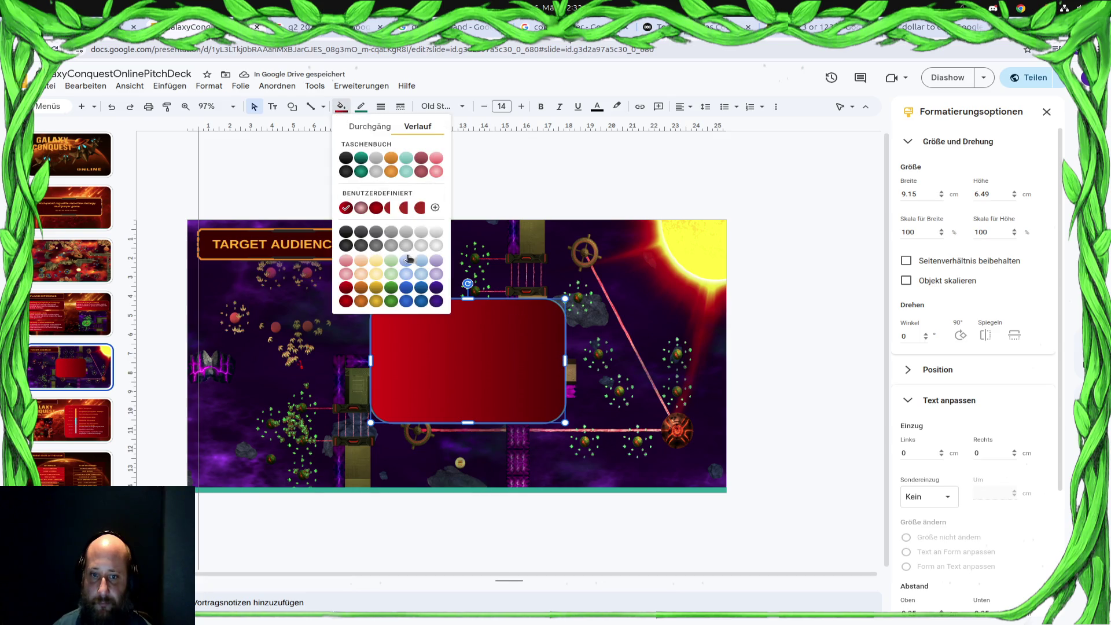
pyautogui.click(380, 212)
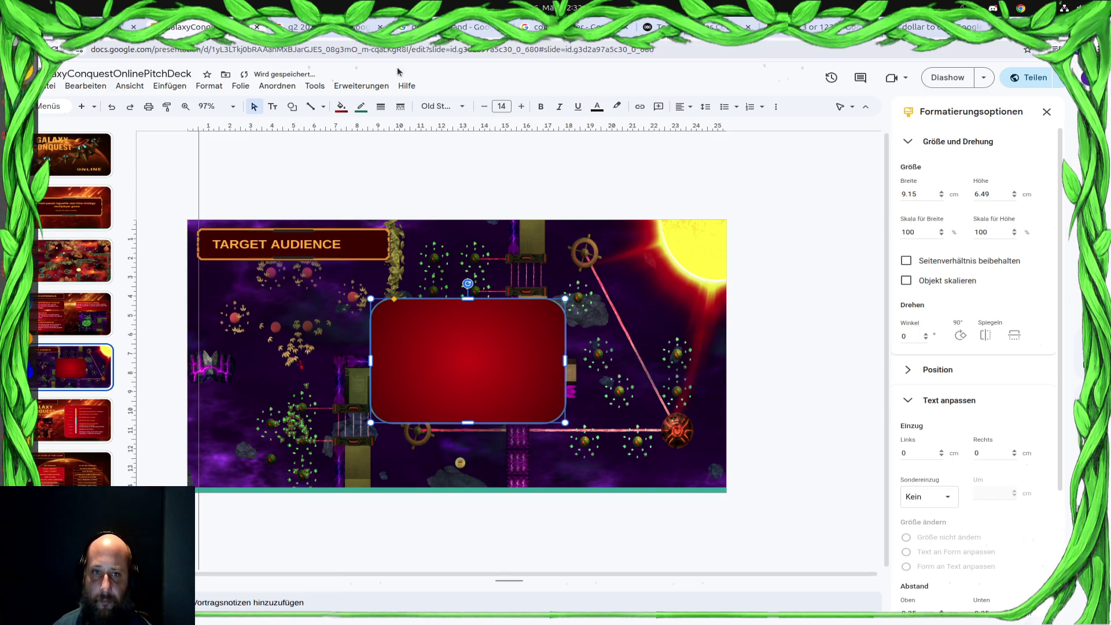
pyautogui.click(657, 26)
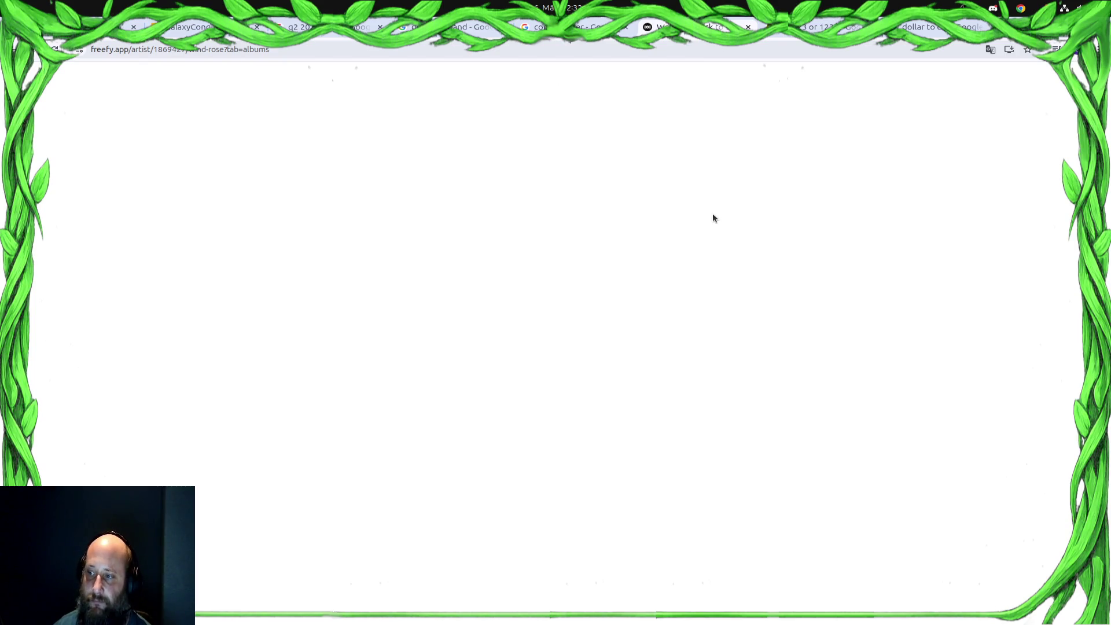
# Reload the blank Freefy page and search for 'cannibal corpse'
pyautogui.click(320, 55)
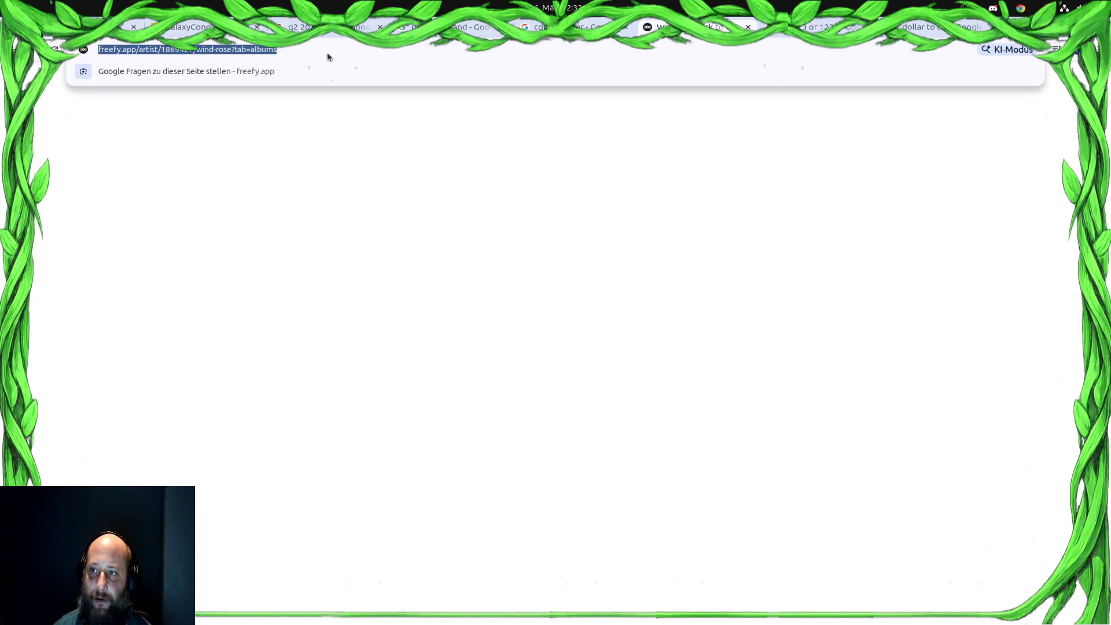
pyautogui.press('Return')
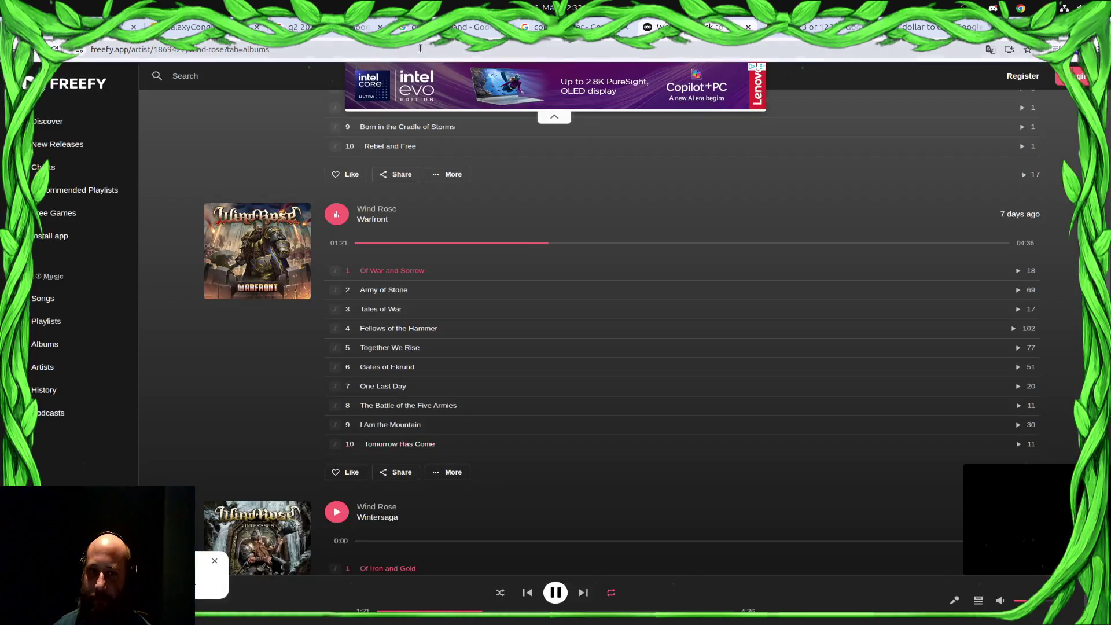
pyautogui.scroll(-7, 427, 363)
pyautogui.scroll(8, 428, 367)
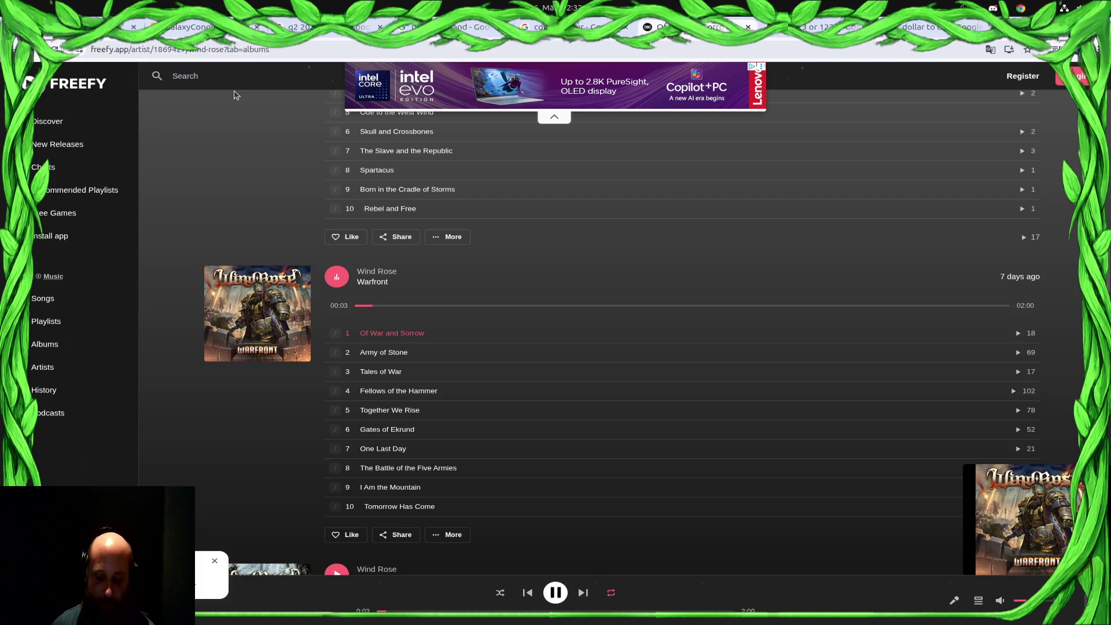
pyautogui.write('c')
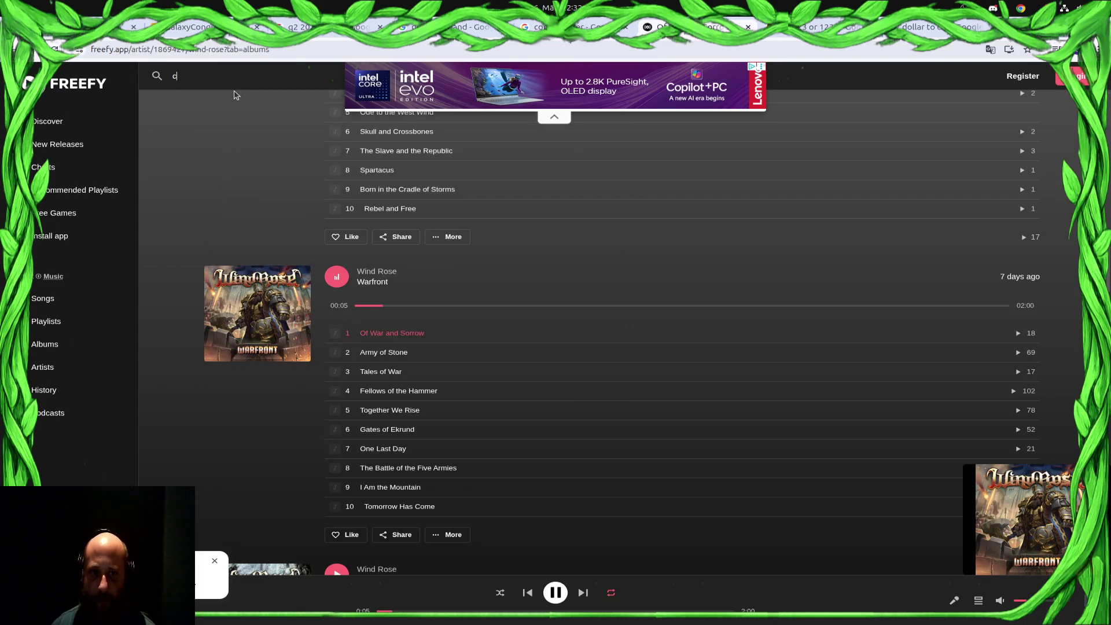
pyautogui.write('annibal corpse')
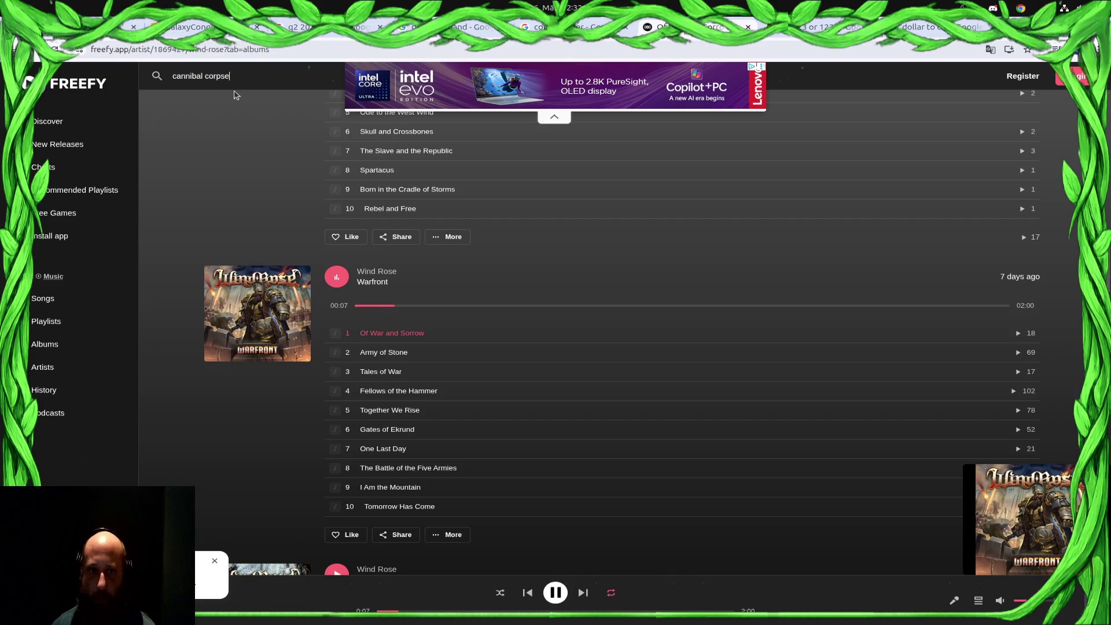
pyautogui.press('Return')
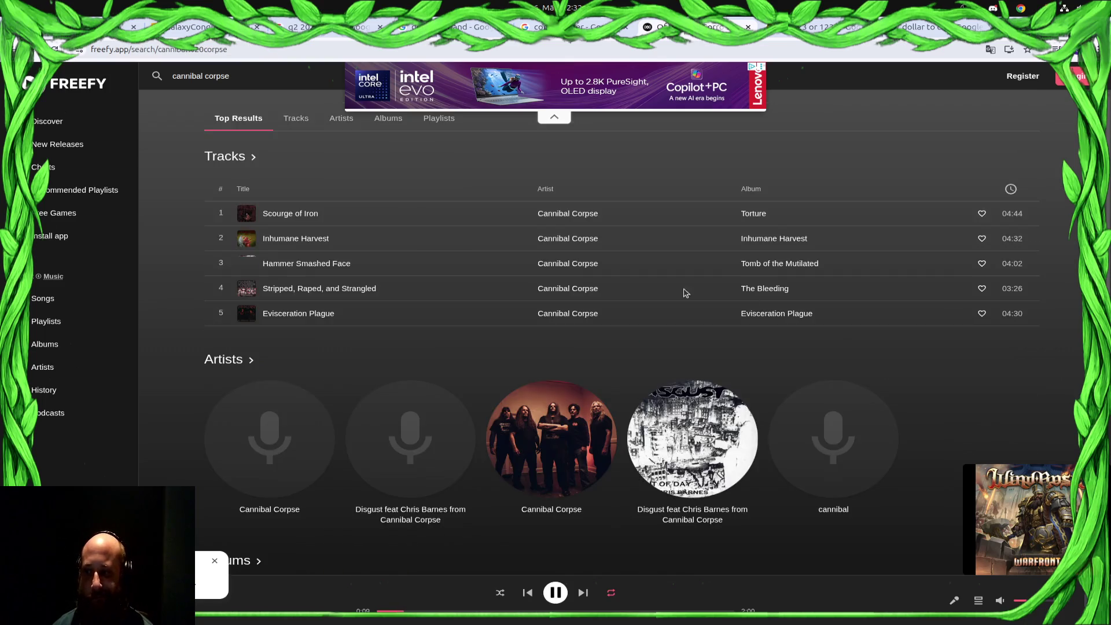
# Open the Cannibal Corpse artist page and browse its albums
pyautogui.click(574, 463)
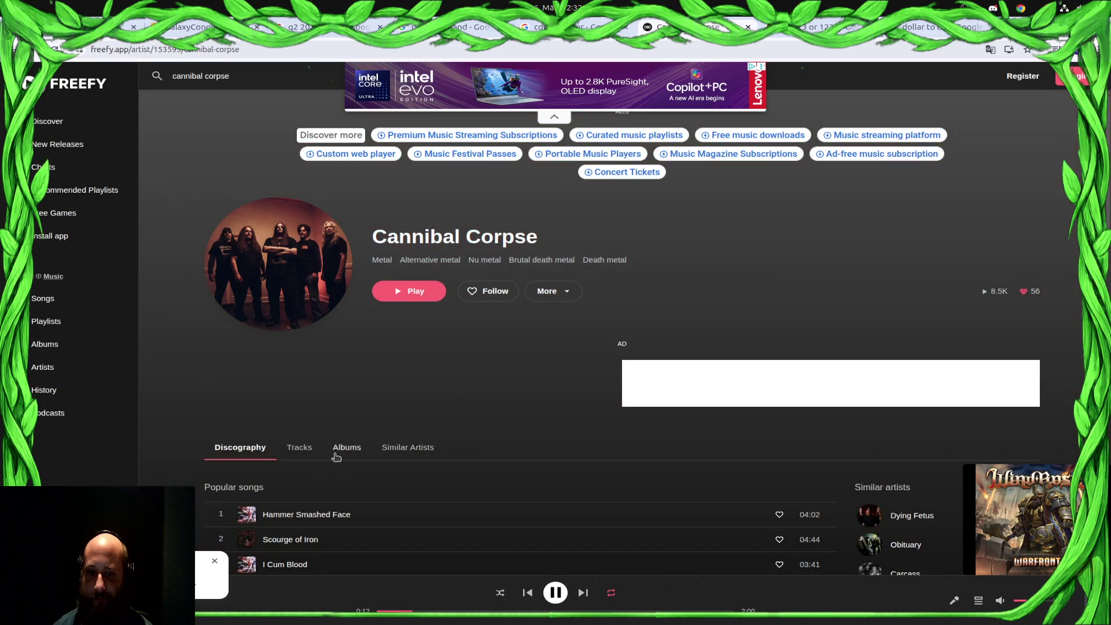
pyautogui.click(337, 454)
pyautogui.scroll(-8, 537, 389)
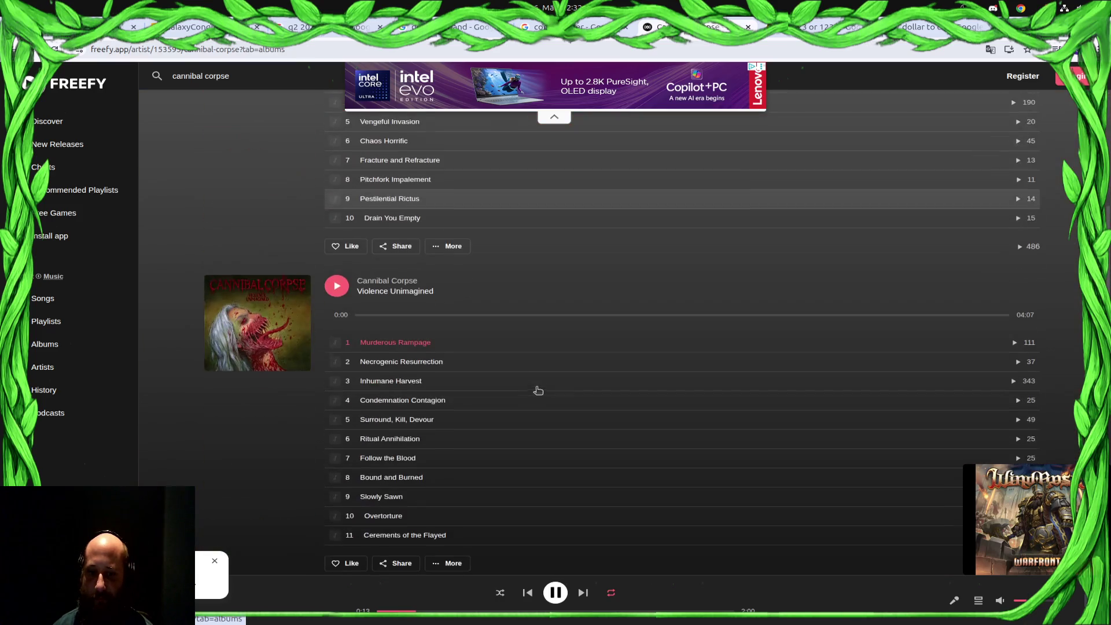
pyautogui.scroll(2, 538, 392)
pyautogui.scroll(-2, 538, 392)
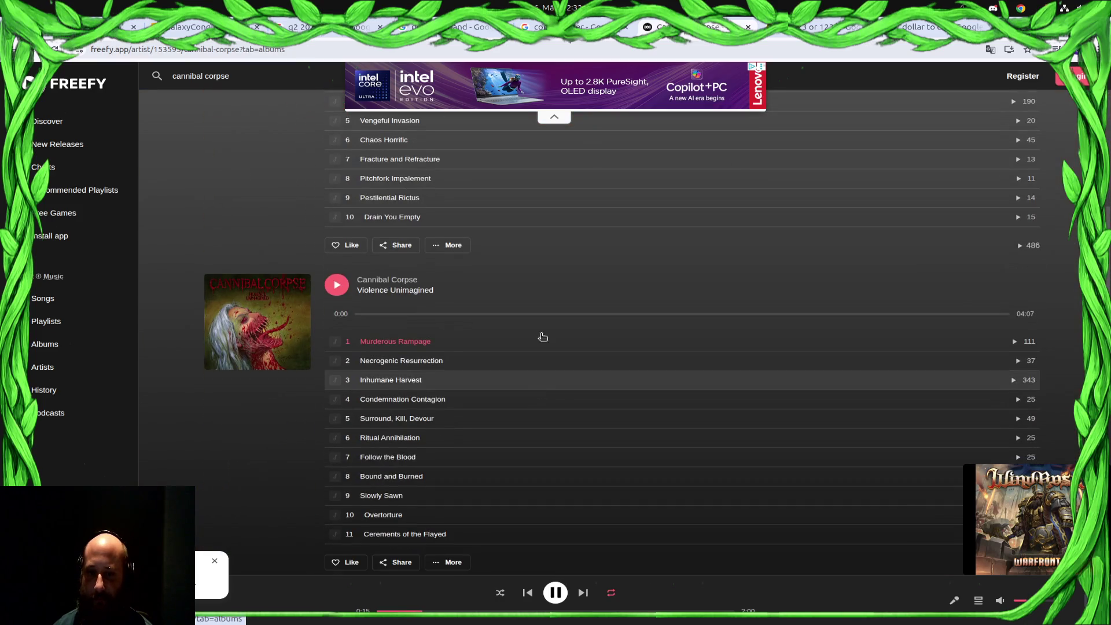
pyautogui.scroll(-5, 543, 336)
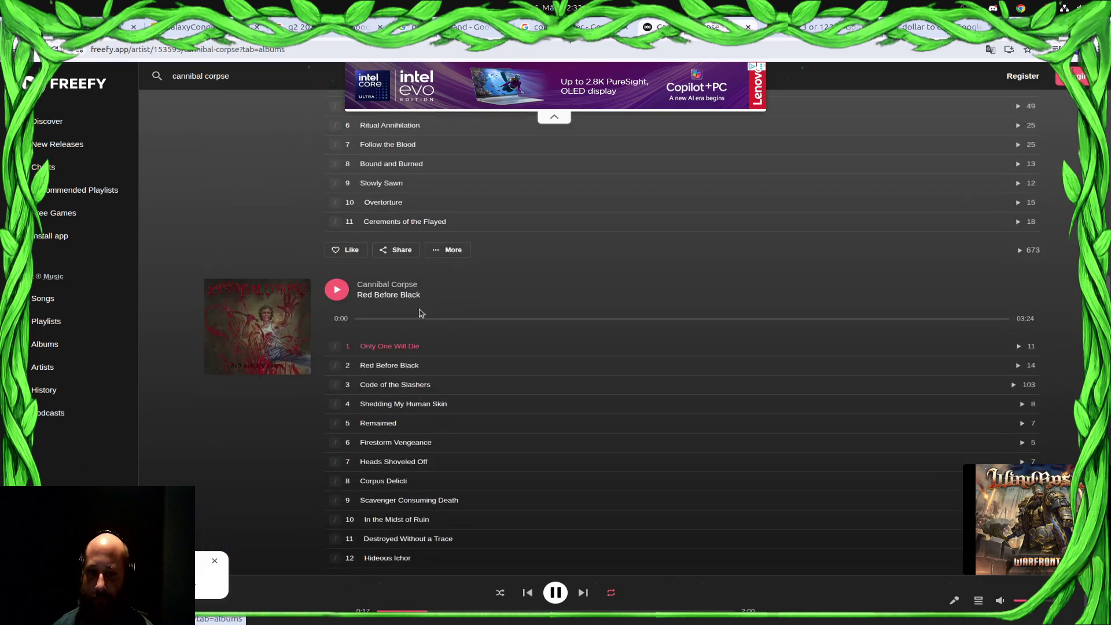
pyautogui.scroll(2, 422, 313)
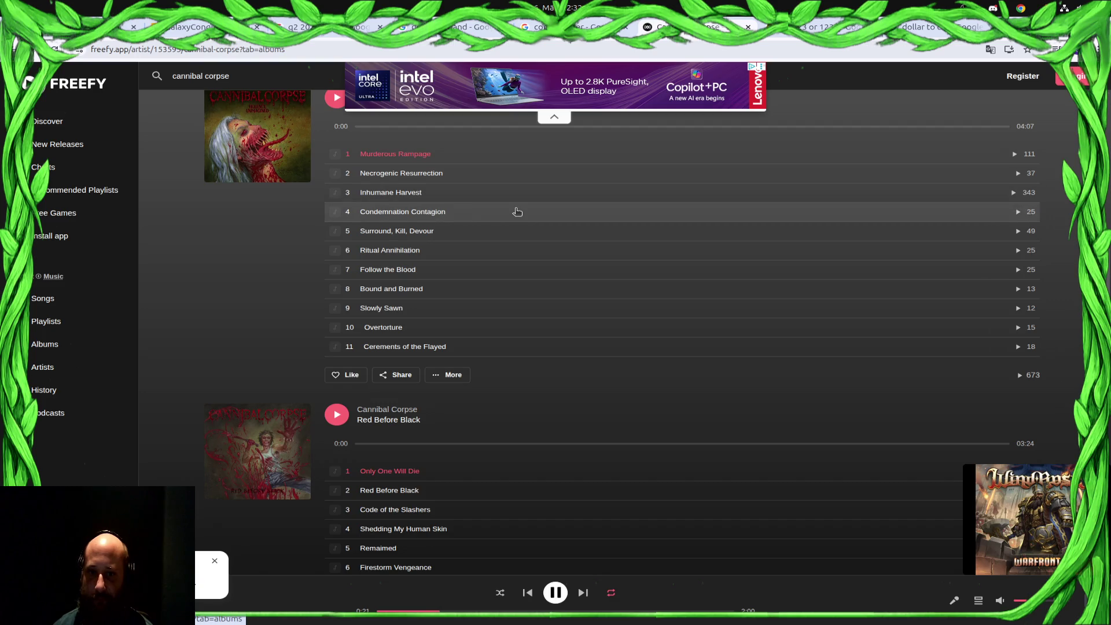
# Play Condemnation Contagion, then Code of the Slashers from Red Before Black
pyautogui.click(1018, 212)
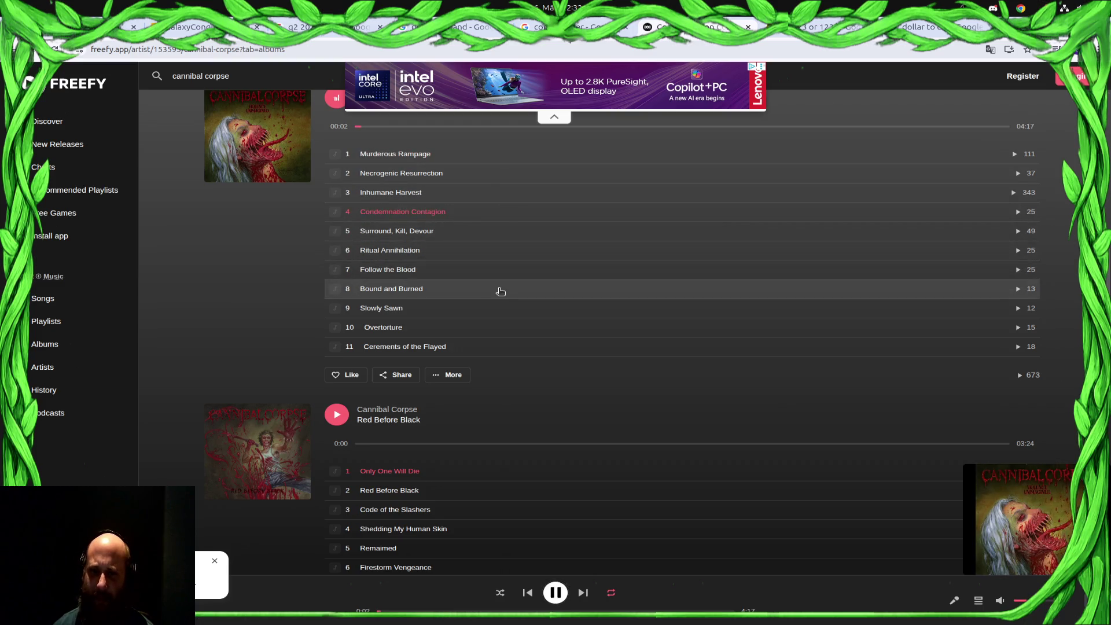
pyautogui.scroll(-6, 643, 337)
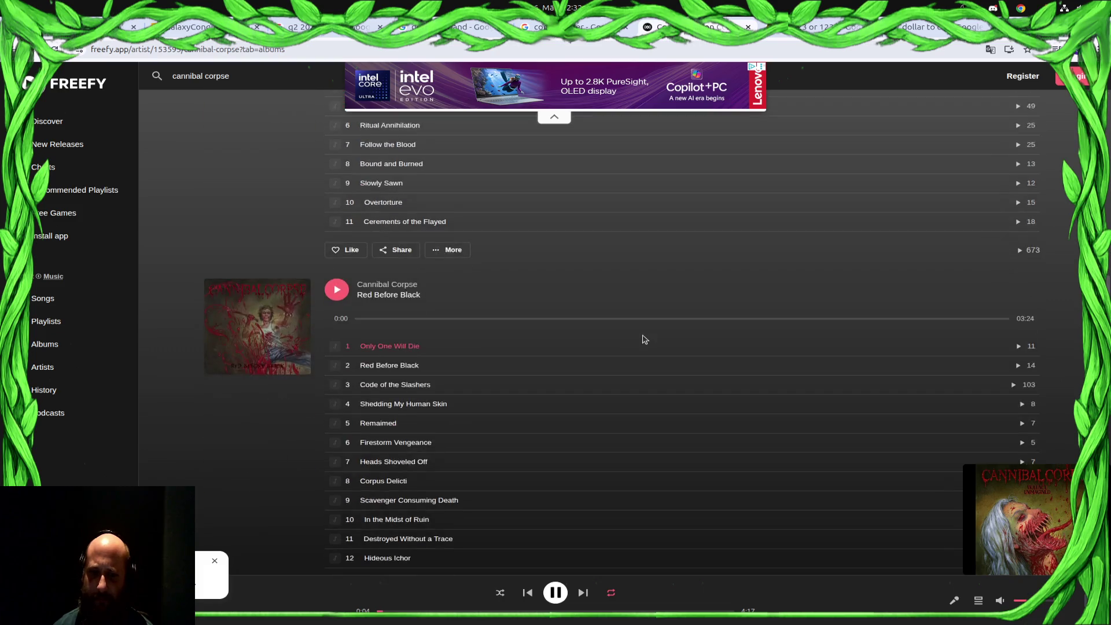
pyautogui.scroll(2, 497, 236)
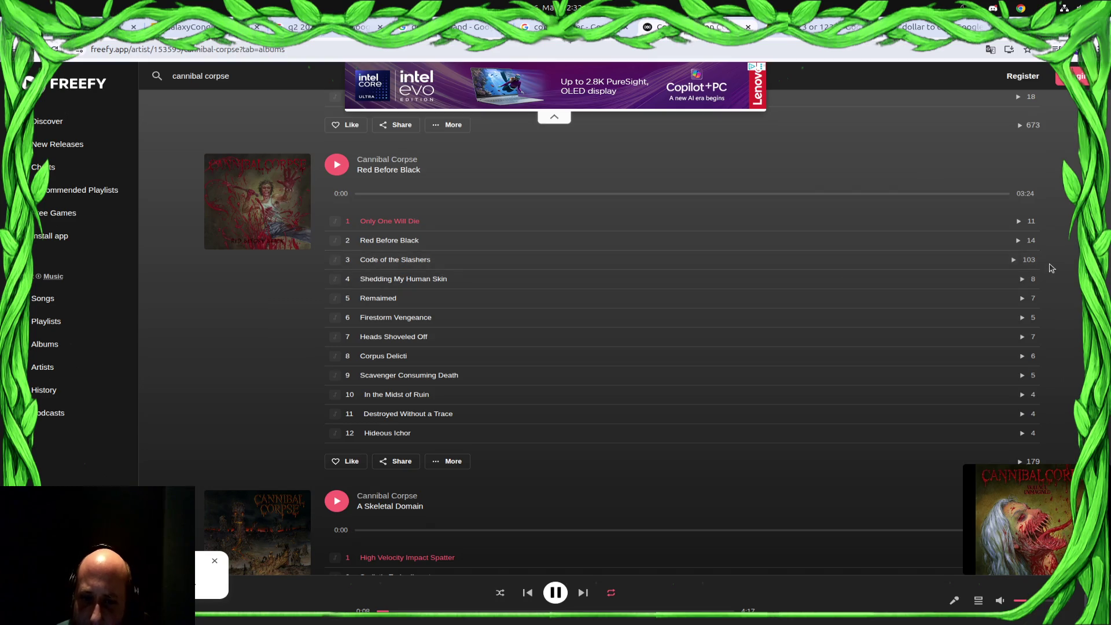
pyautogui.click(1014, 260)
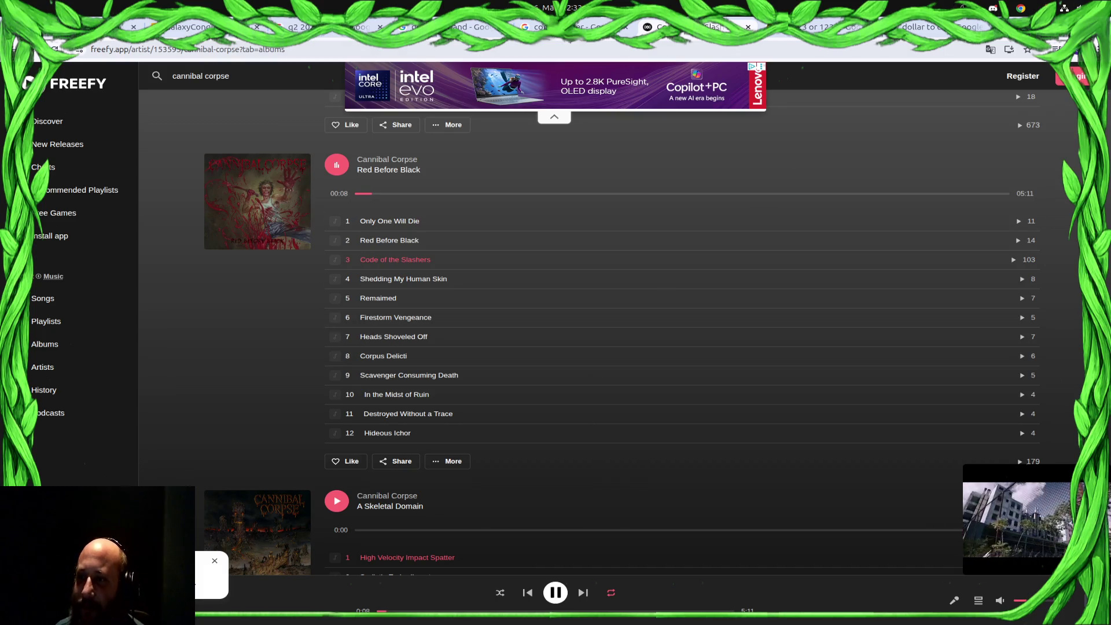
pyautogui.click(231, 36)
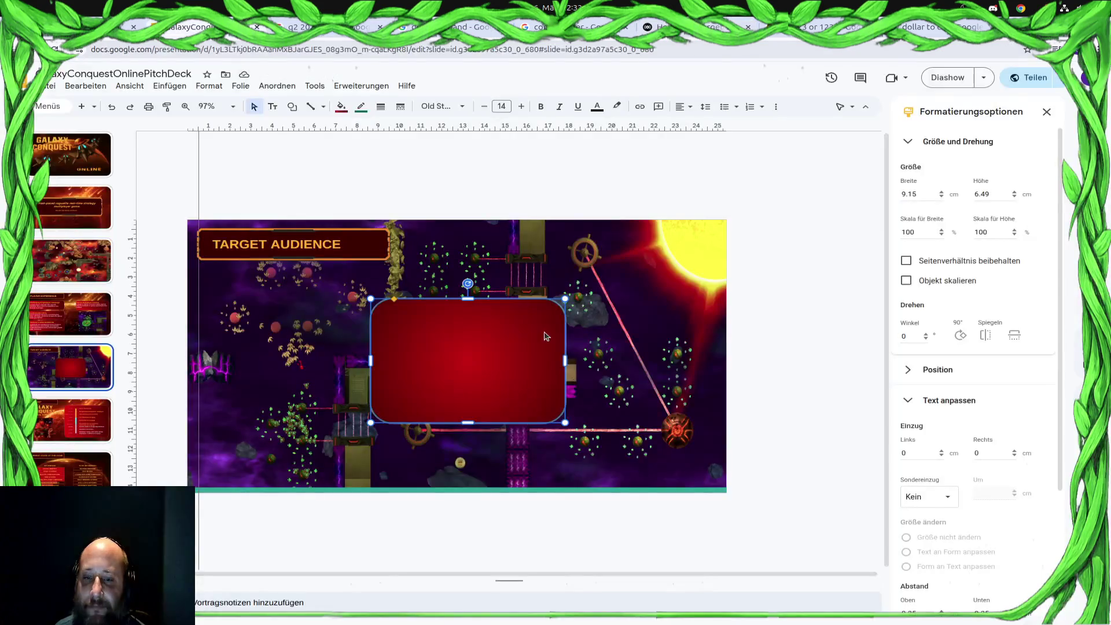
# Widen the red panel on both sides and move it up and left
pyautogui.moveTo(371, 360); pyautogui.dragTo(316, 360)
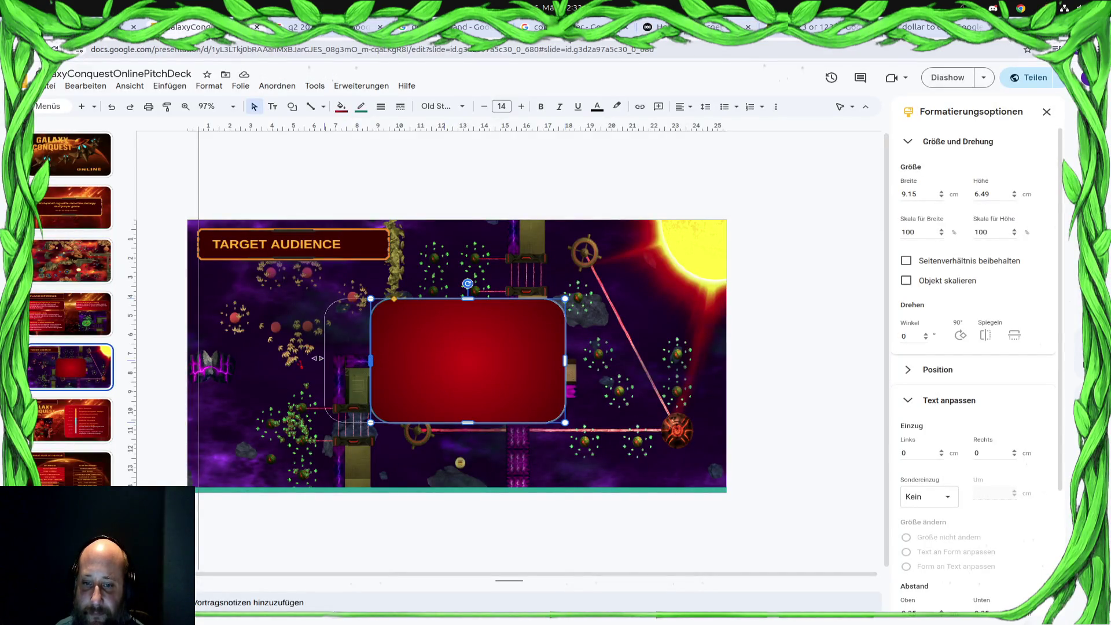
pyautogui.moveTo(565, 360); pyautogui.dragTo(594, 360)
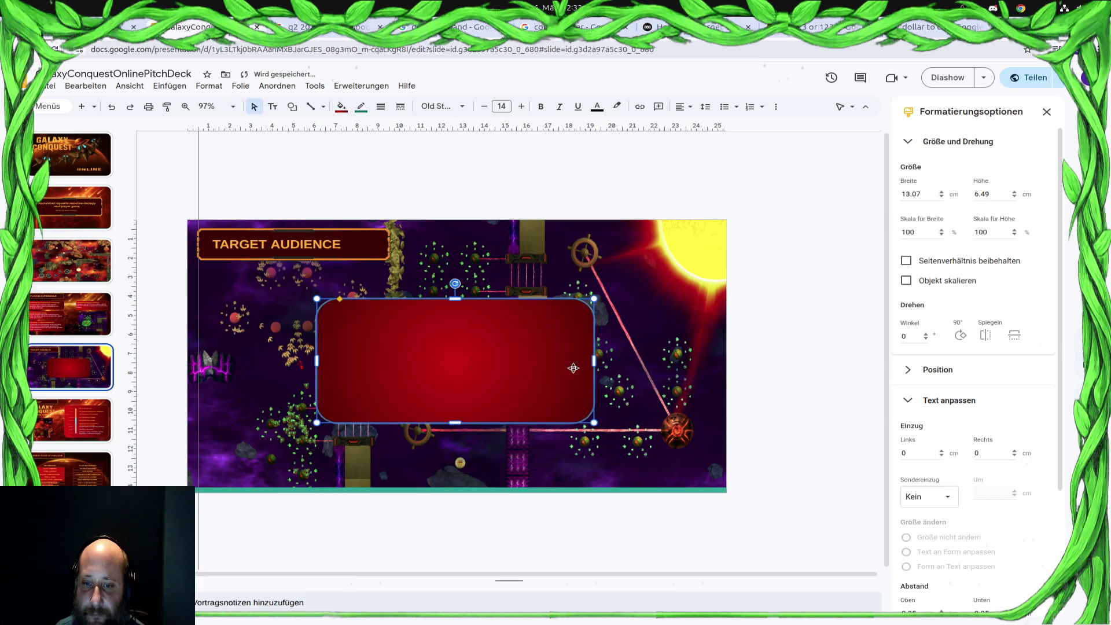
pyautogui.moveTo(429, 343)
pyautogui.mouseDown()
pyautogui.moveTo(319, 321)
pyautogui.moveTo(455, 348)
pyautogui.moveTo(493, 388)
pyautogui.mouseUp()
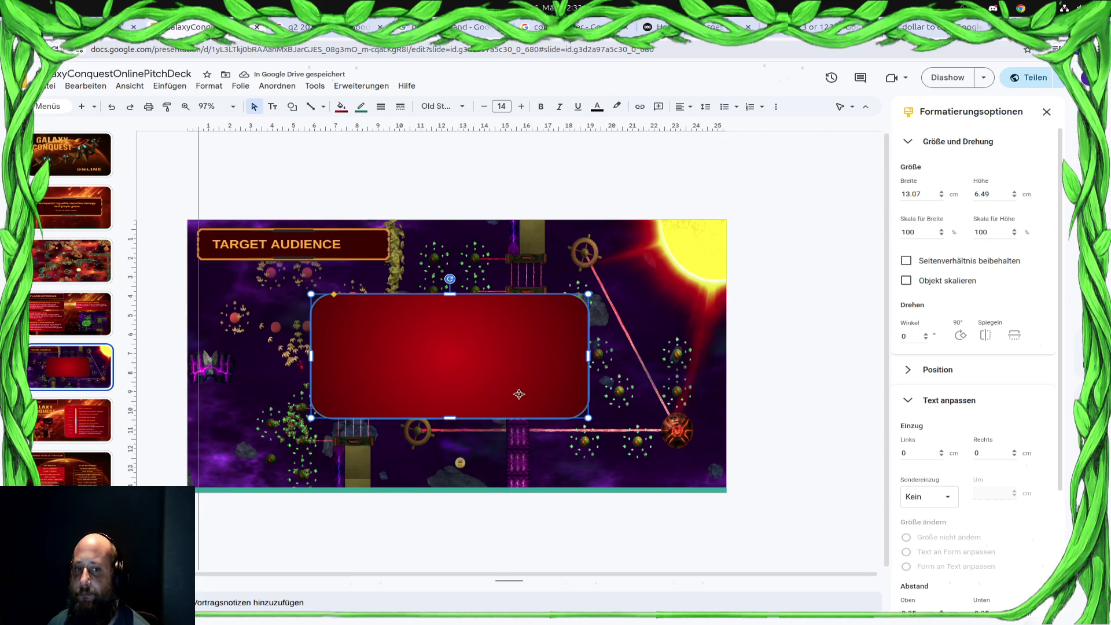
pyautogui.press('super')
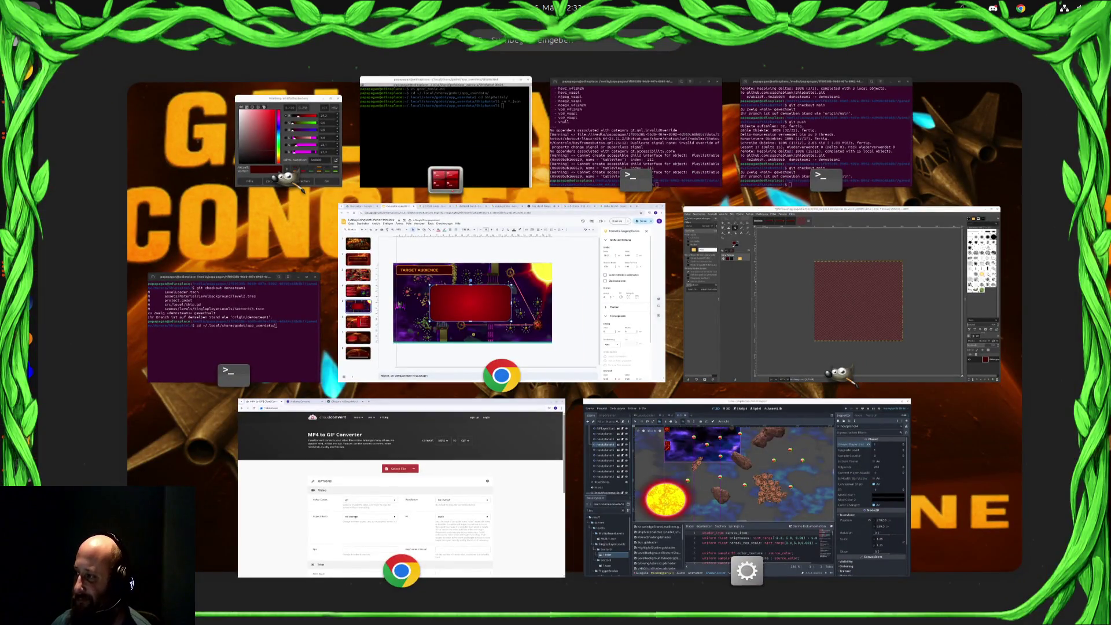
pyautogui.press('super')
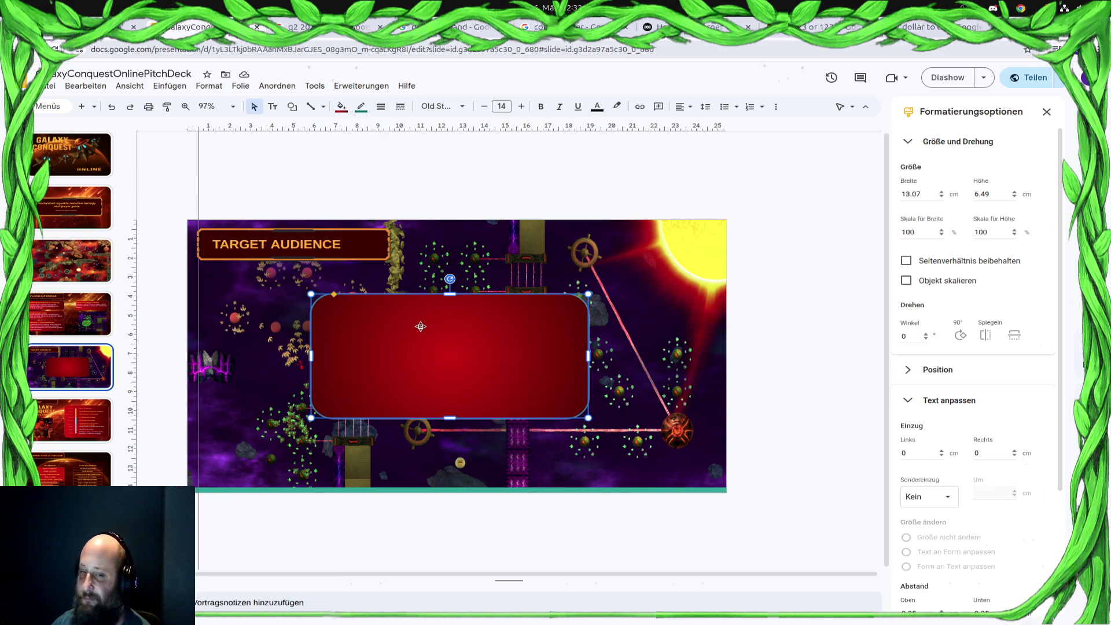
# Draw a text box inside the red panel set to Arial, size 14, orange
pyautogui.click(272, 106)
pyautogui.moveTo(328, 305); pyautogui.dragTo(566, 404)
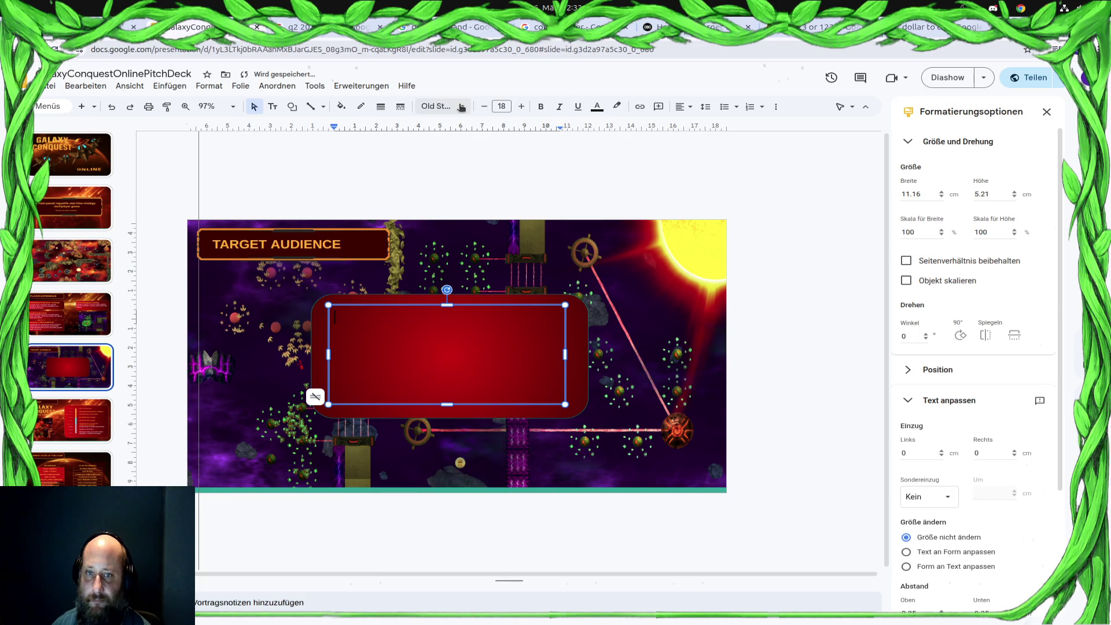
pyautogui.click(440, 106)
pyautogui.click(445, 212)
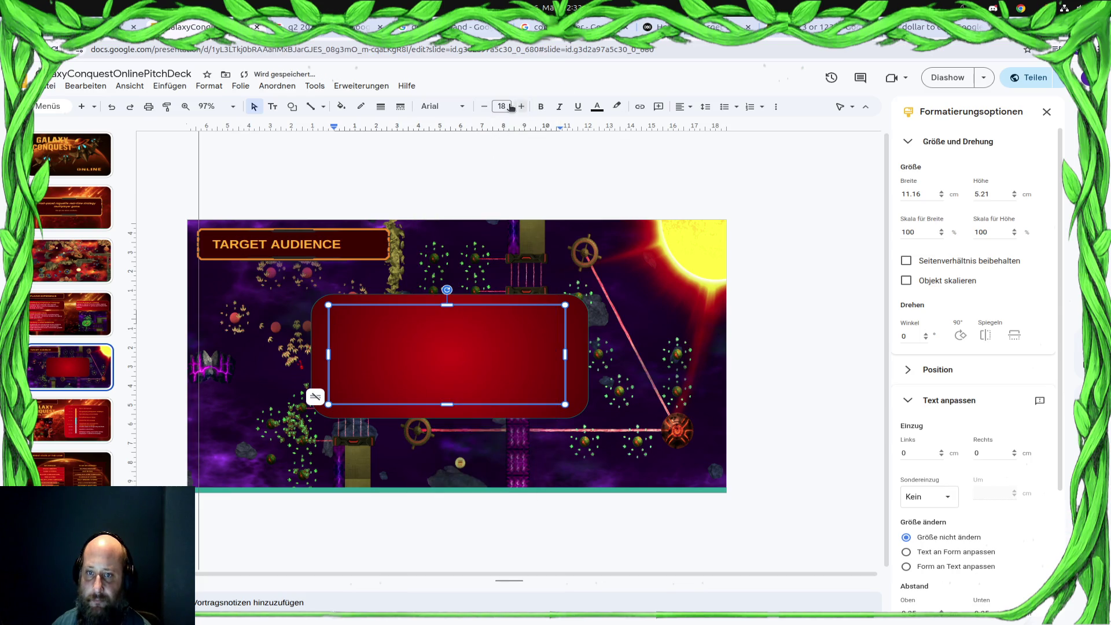
pyautogui.click(503, 106)
pyautogui.write('14')
pyautogui.press('Return')
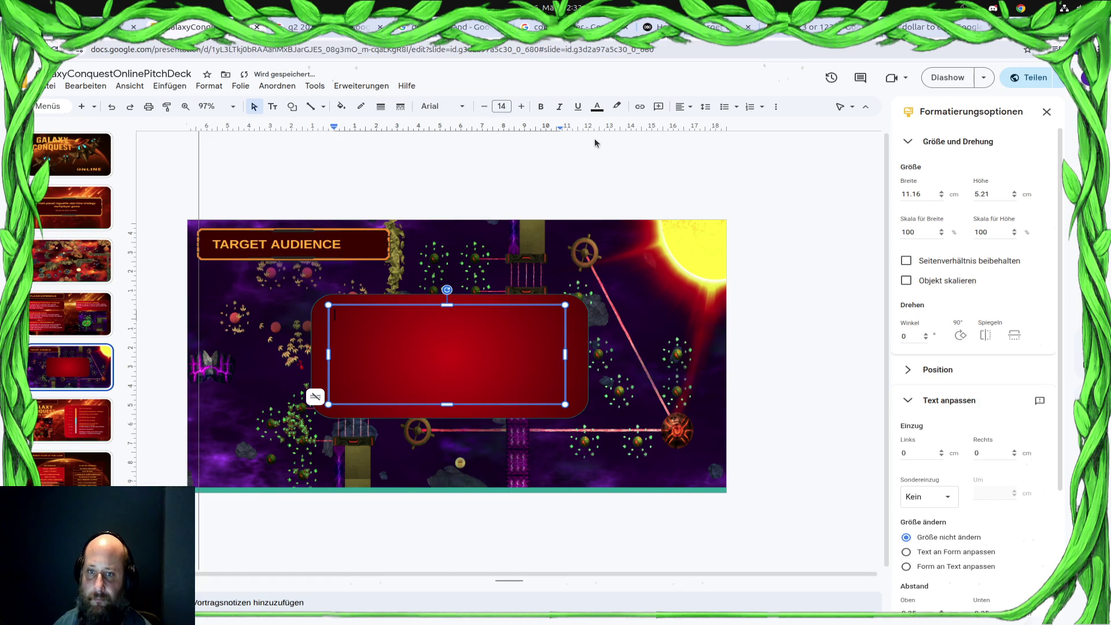
pyautogui.click(599, 107)
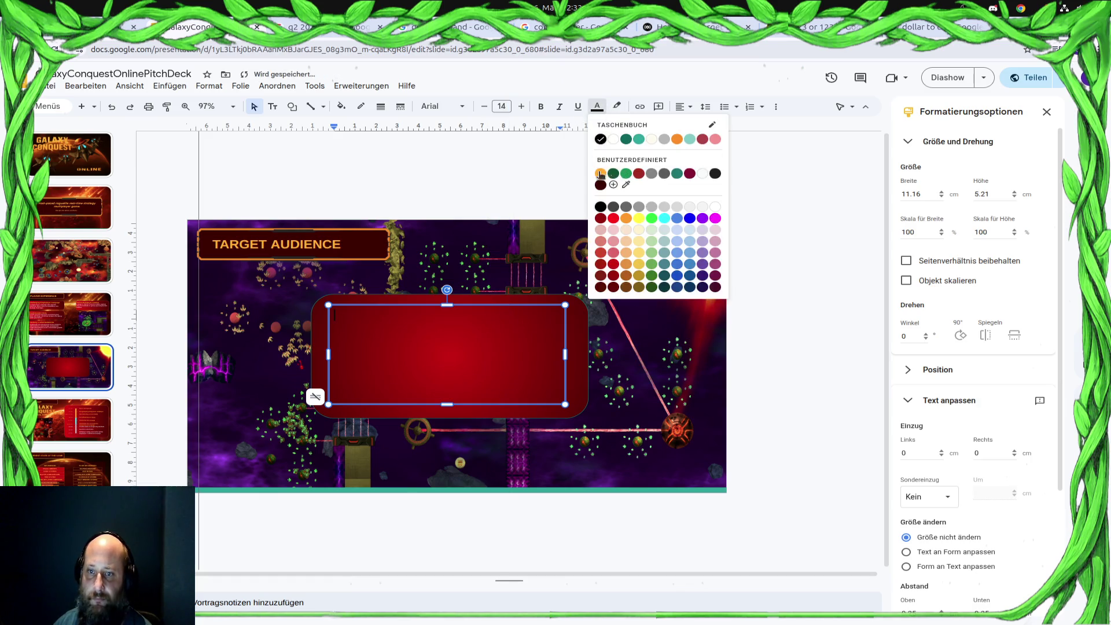
pyautogui.click(601, 173)
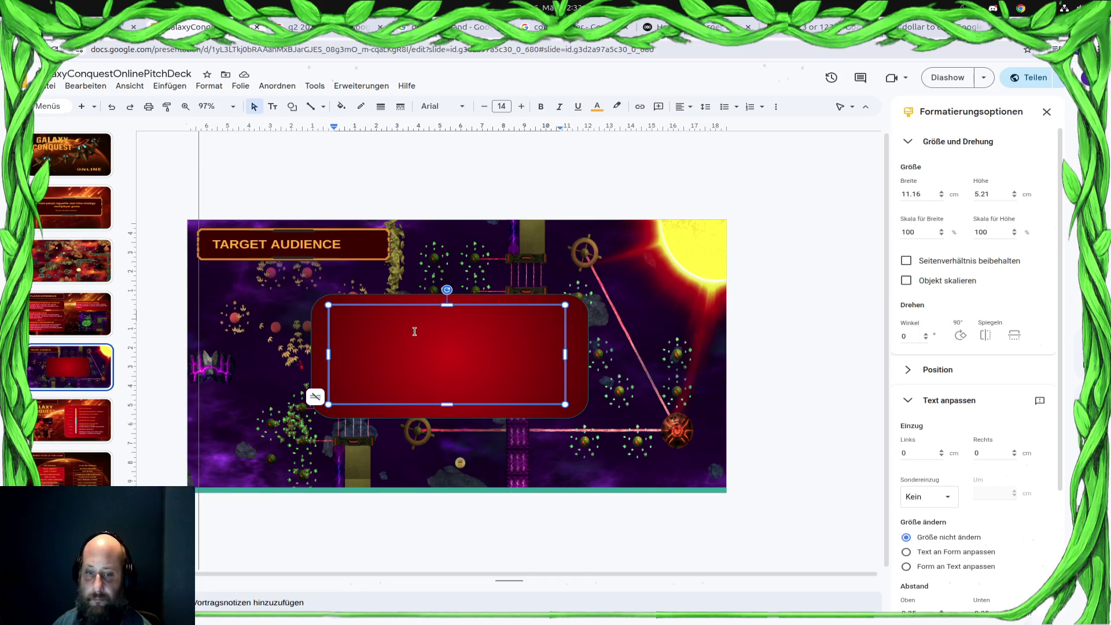
# Paste the RTS players line into the box, undoing the overflowing bulleted text paste
pyautogui.write('Players familiar with RTS or strategy games like StarCraft II who want shorter, more accessible matches')
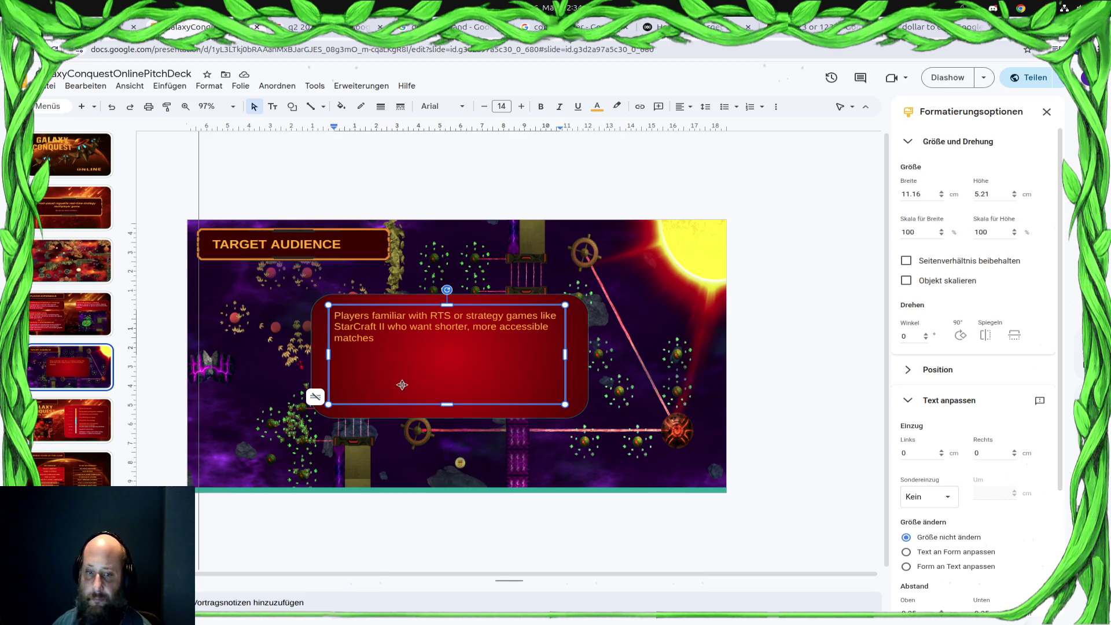
pyautogui.moveTo(404, 350); pyautogui.dragTo(318, 316)
pyautogui.hotkey('ctrl', 'v')
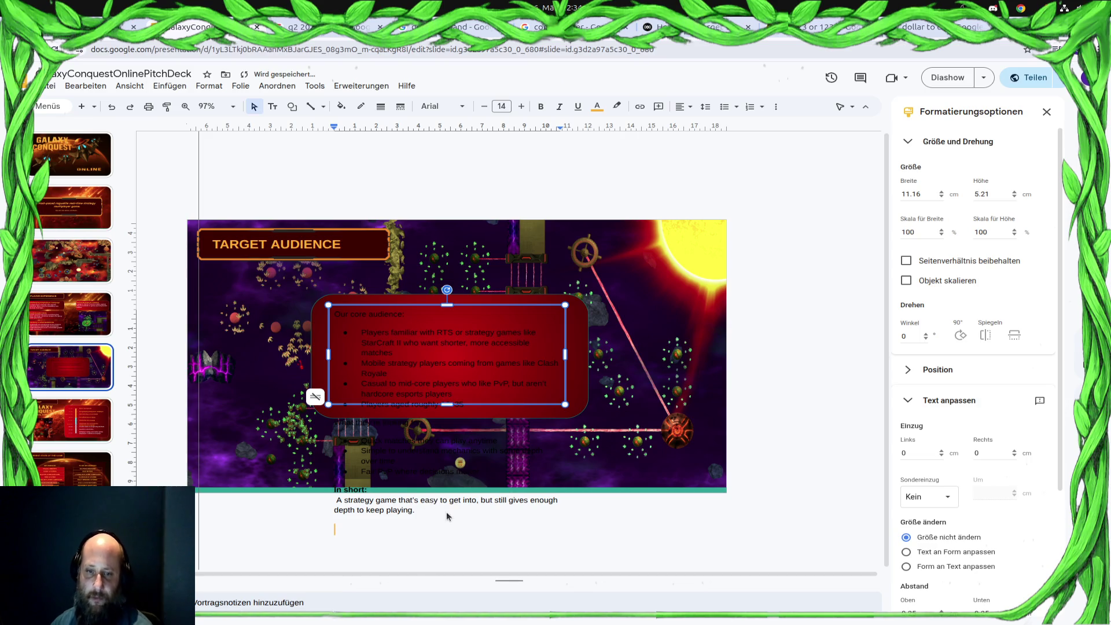
pyautogui.hotkey('ctrl', 'z')
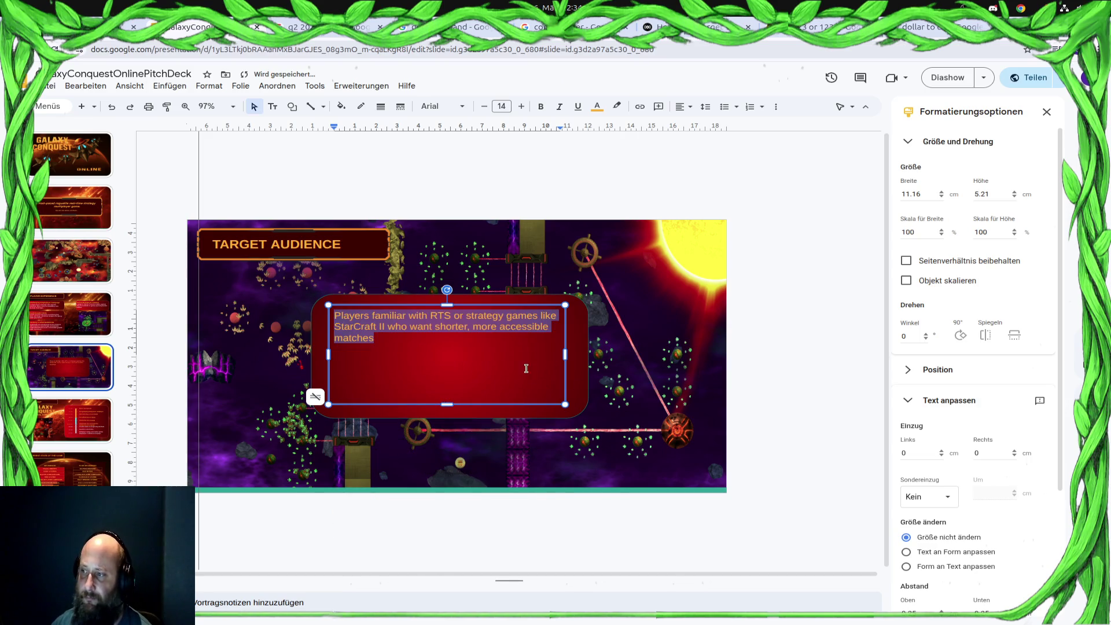
pyautogui.hotkey('ctrl', 'v')
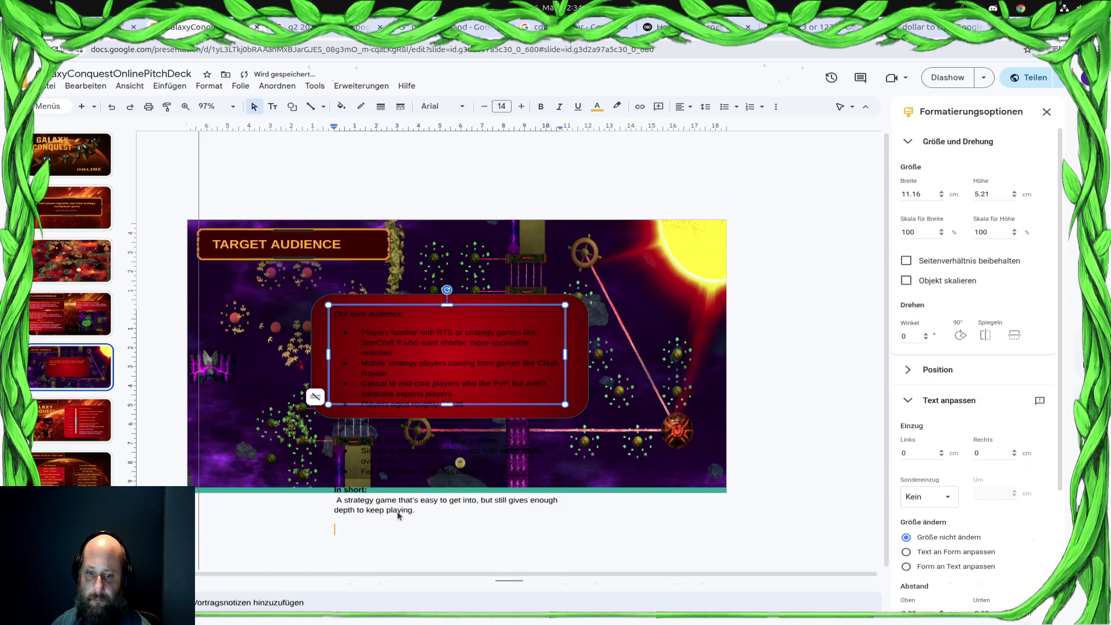
pyautogui.moveTo(416, 512); pyautogui.dragTo(324, 354)
pyautogui.click(324, 355)
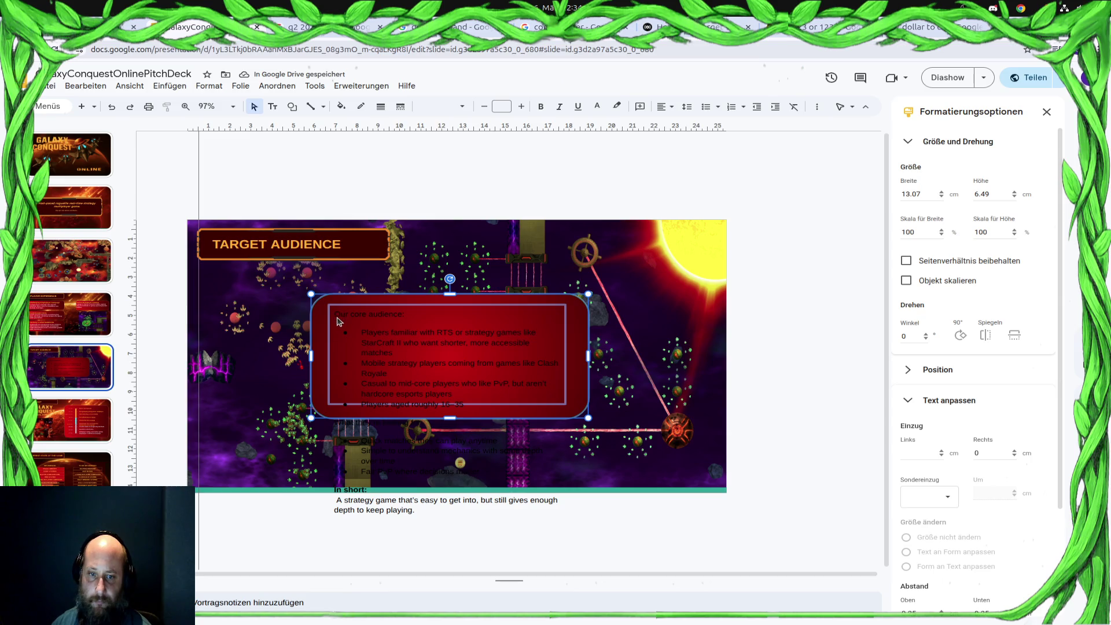
pyautogui.hotkey('ctrl', 'z')
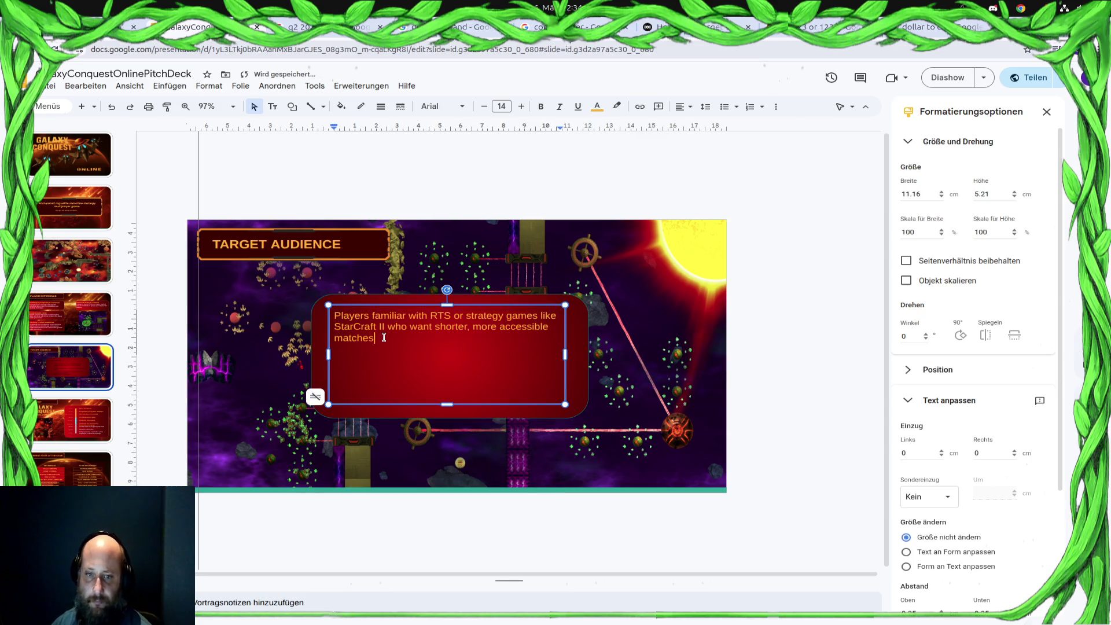
pyautogui.click(439, 360)
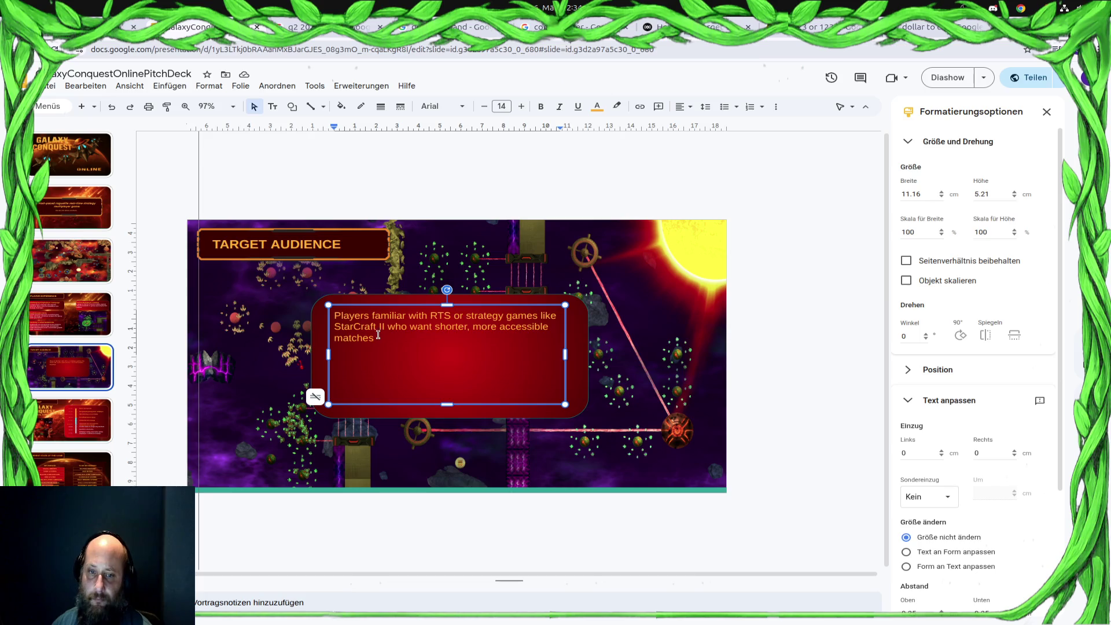
pyautogui.moveTo(375, 339); pyautogui.dragTo(336, 319)
# Paste the Galaxy Conquest Online sentence and make it orange, 14 pt
pyautogui.write("Galaxy Conquest Online targets players who enjoy strategy games but don't have time for long matches.")
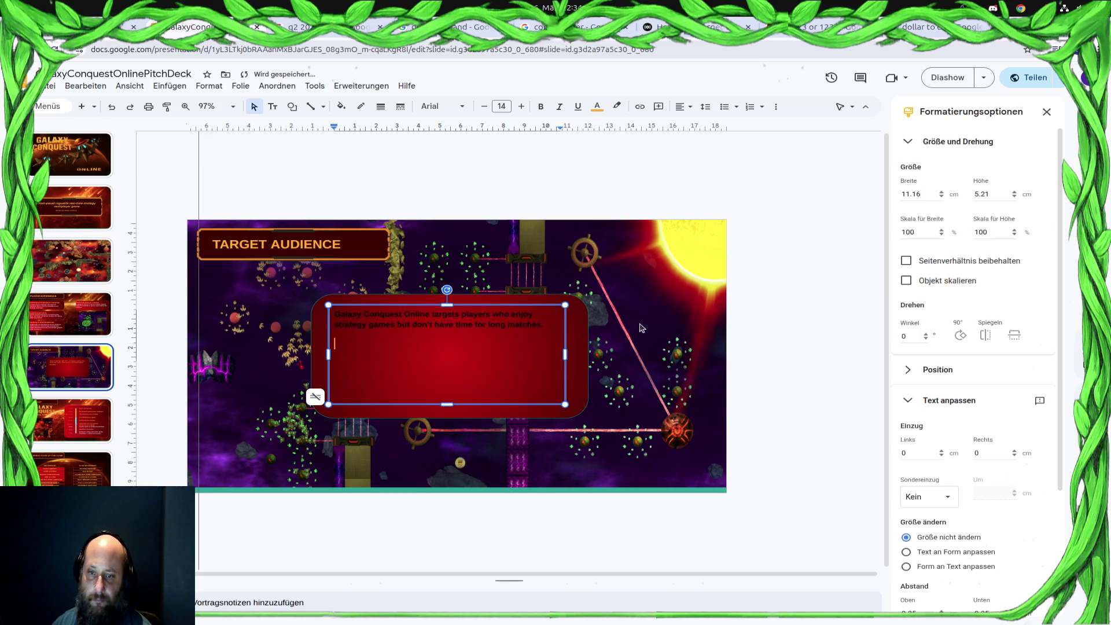
pyautogui.hotkey('ctrl', 'a')
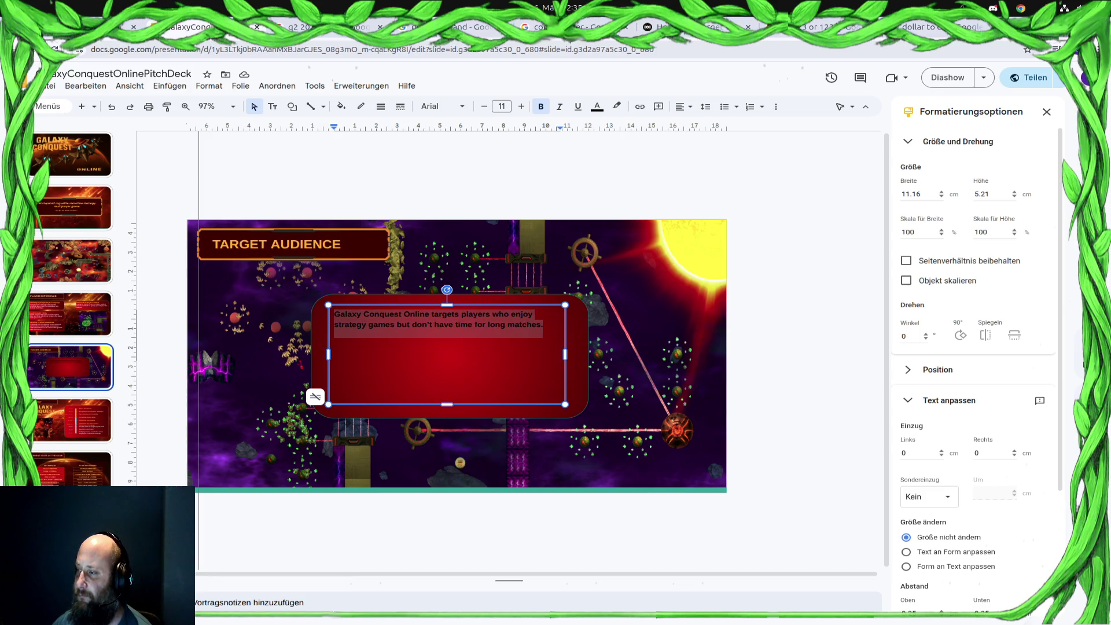
pyautogui.click(485, 363)
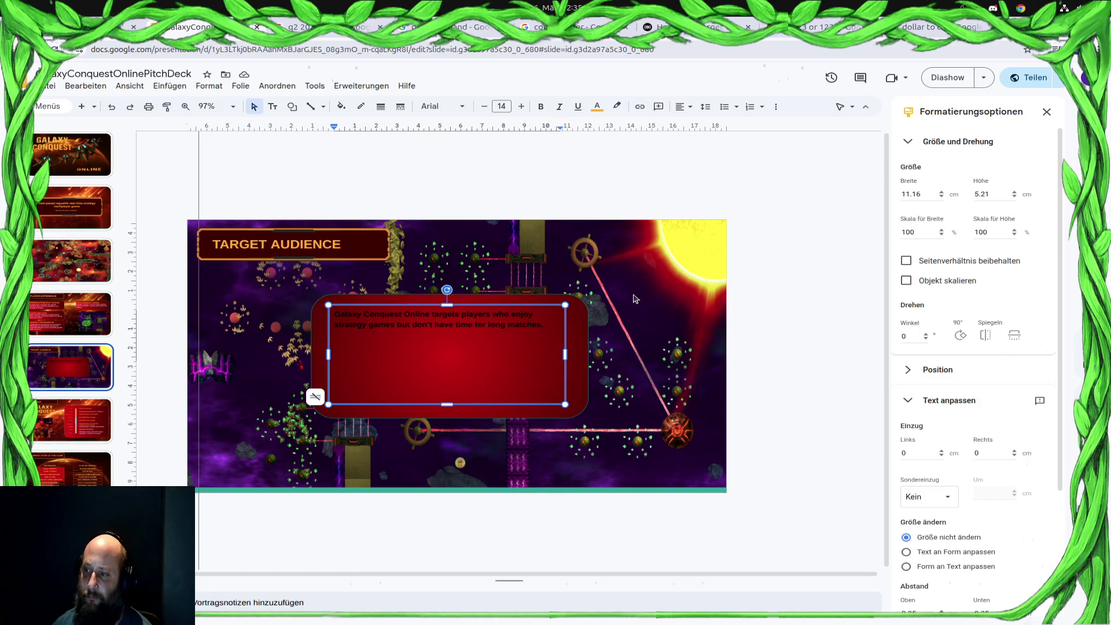
pyautogui.click(530, 323)
pyautogui.hotkey('ctrl', 'a')
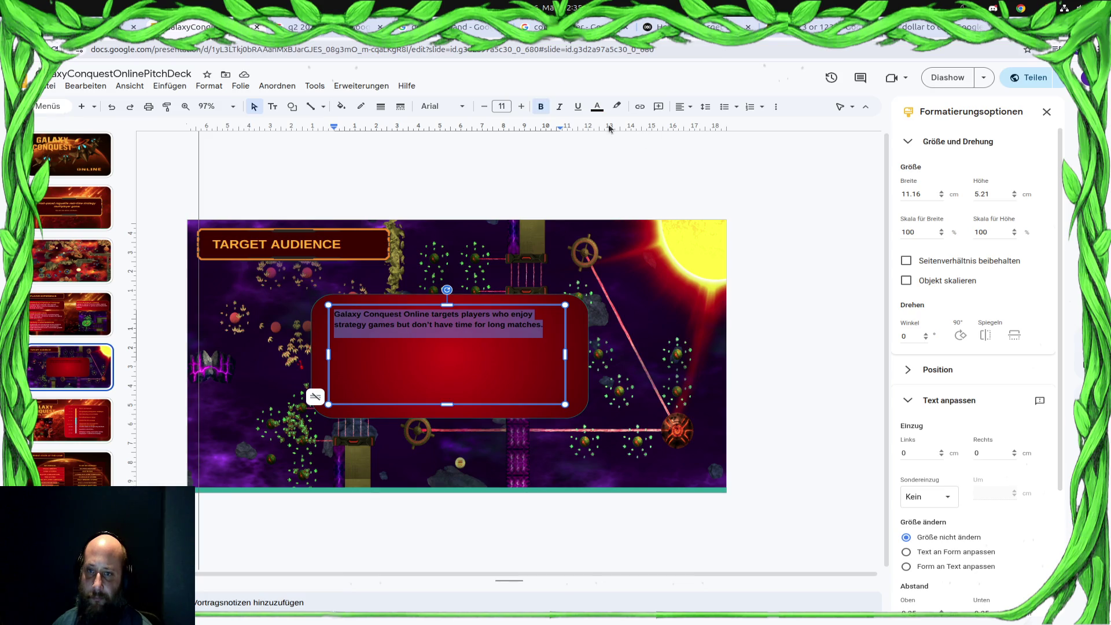
pyautogui.click(598, 107)
pyautogui.click(603, 175)
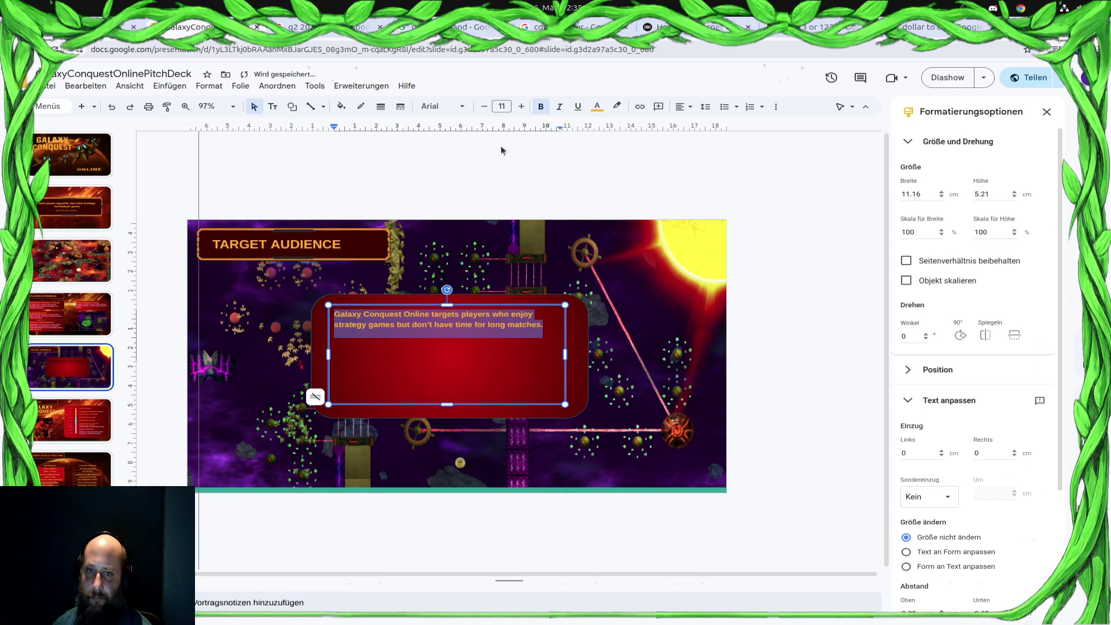
pyautogui.click(502, 106)
pyautogui.write('14')
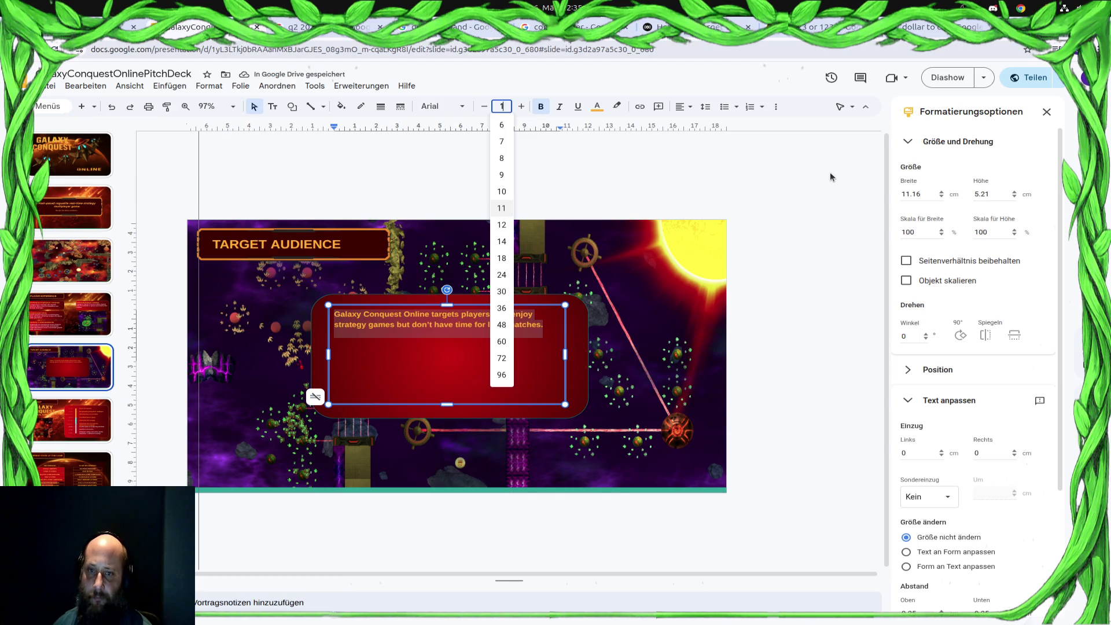
pyautogui.press('Return')
pyautogui.press('Escape')
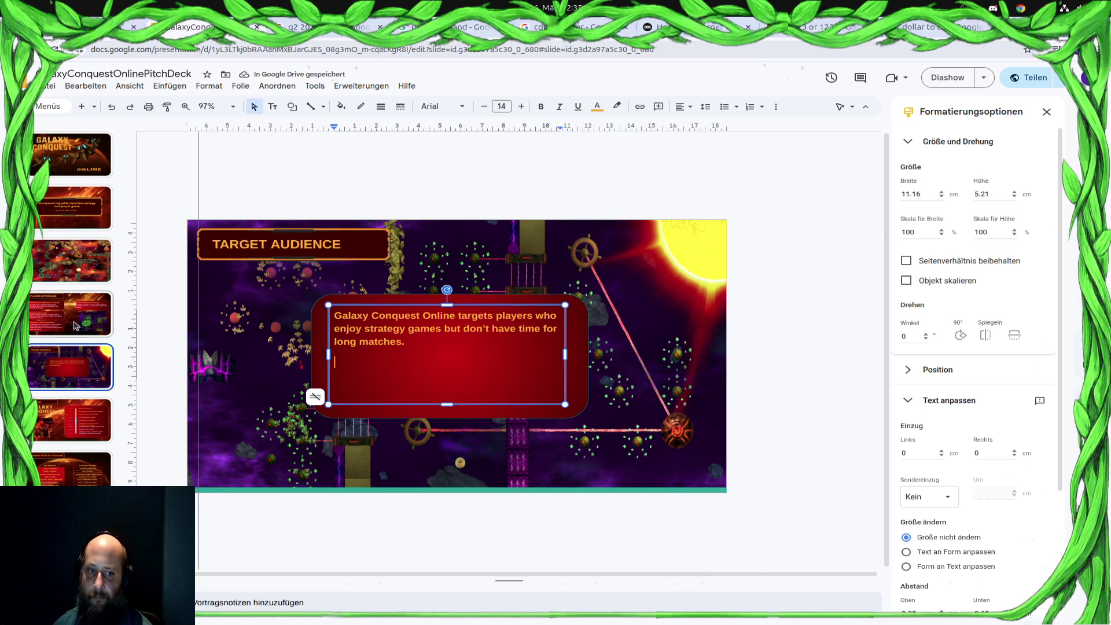
# Give the red panel a red gradient fill
pyautogui.click(323, 351)
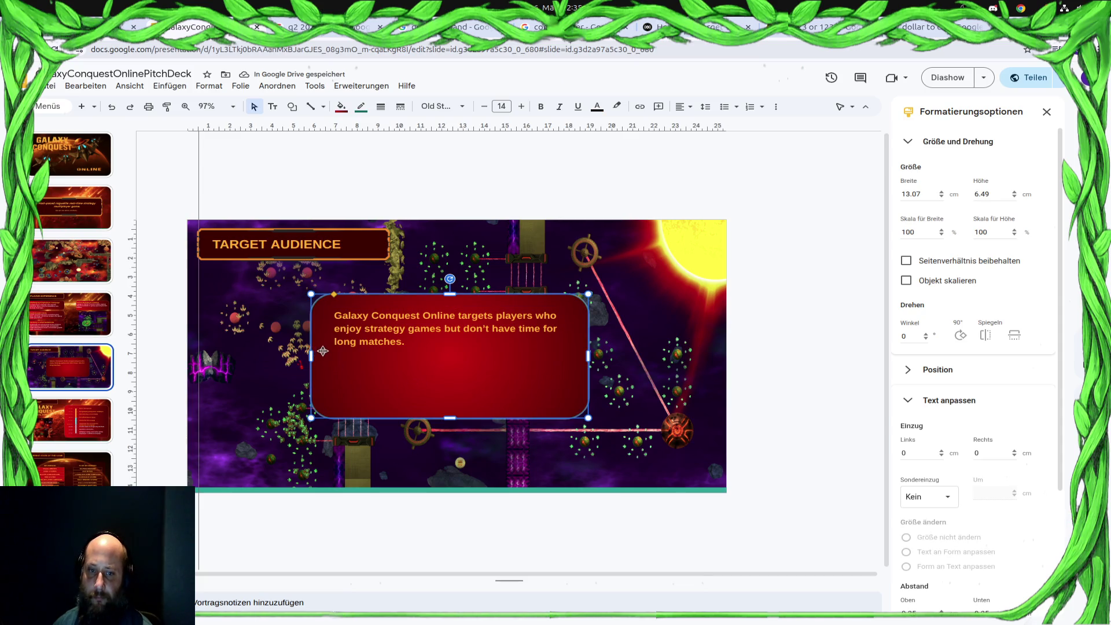
pyautogui.click(342, 106)
pyautogui.click(349, 215)
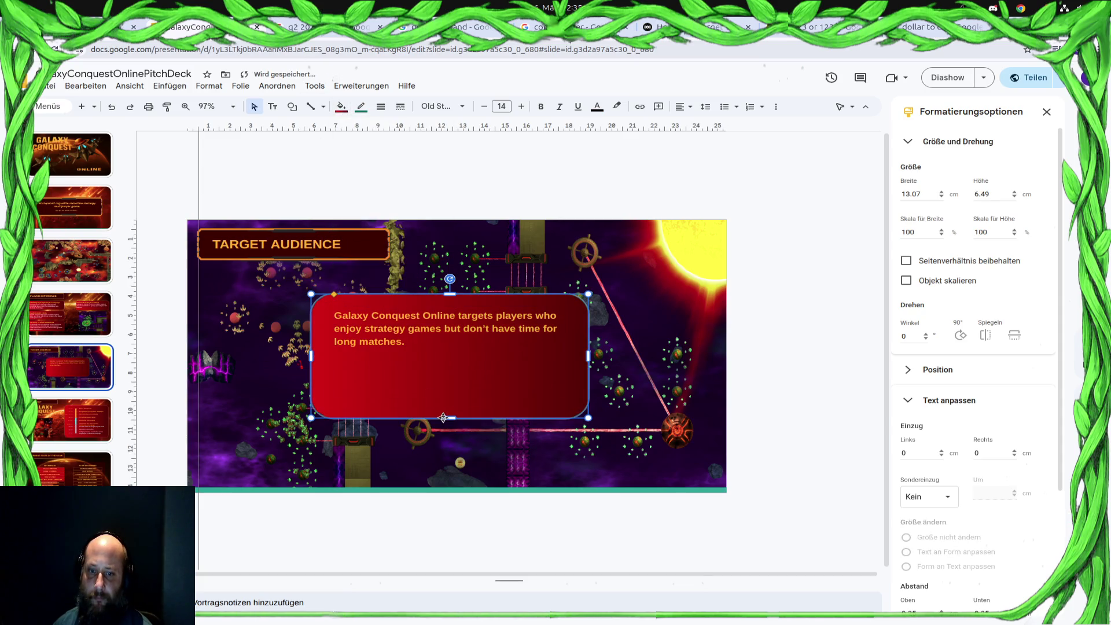
# Delete 'Galaxy Conquest Online targets' so the sentence starts with capitalised 'Players'
pyautogui.click(509, 390)
pyautogui.click(461, 316)
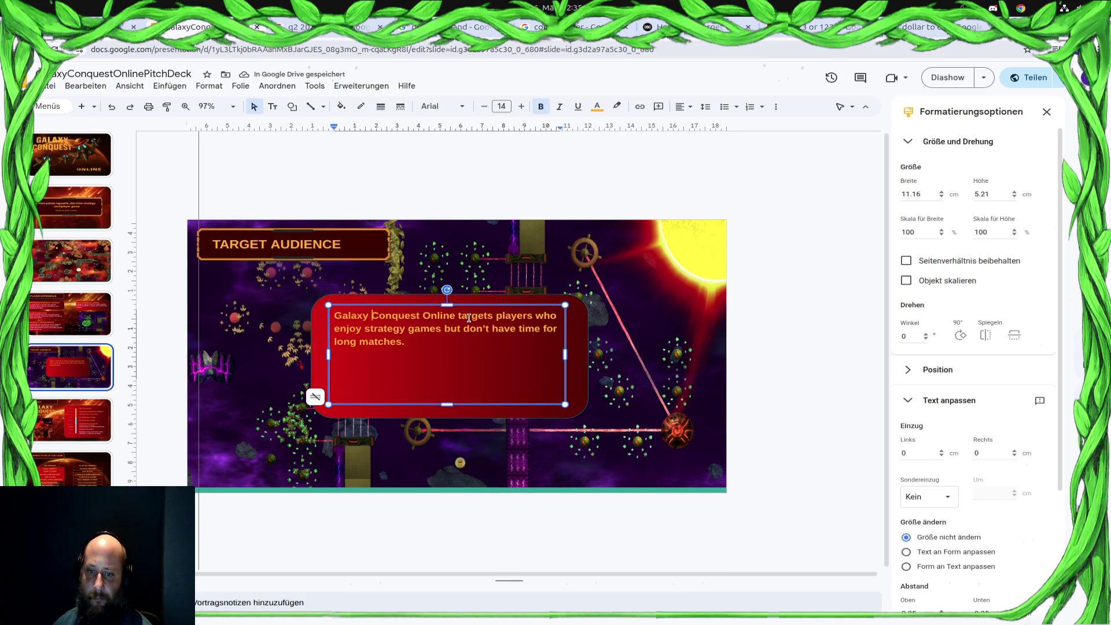
pyautogui.moveTo(496, 315); pyautogui.dragTo(336, 308)
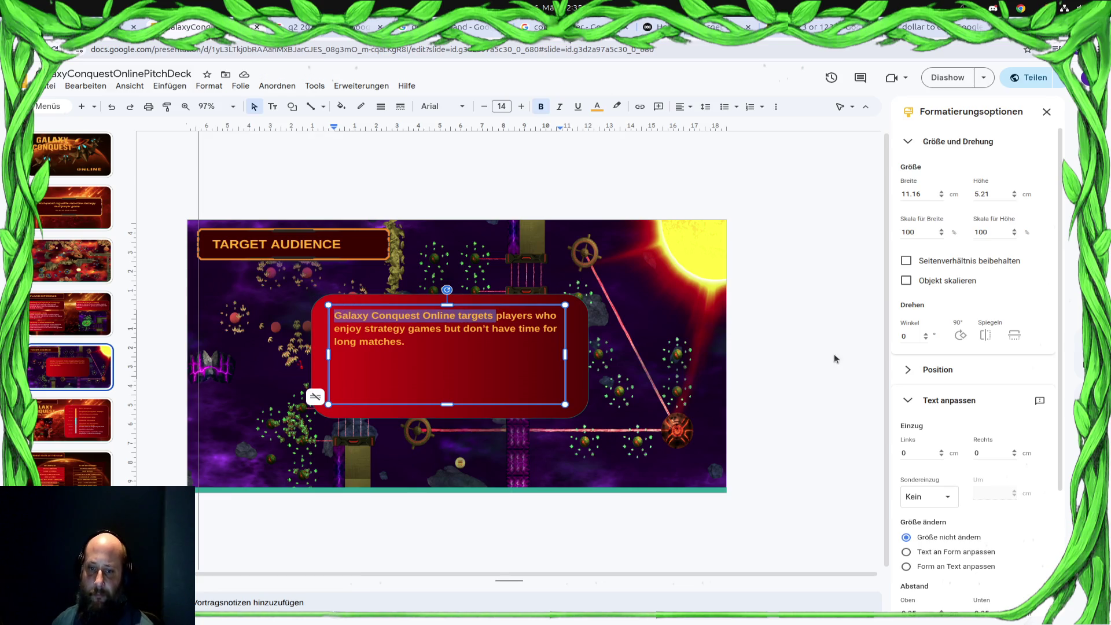
pyautogui.press('BackSpace')
pyautogui.press('Delete')
pyautogui.write('P')
pyautogui.press('End')
pyautogui.press('Down')
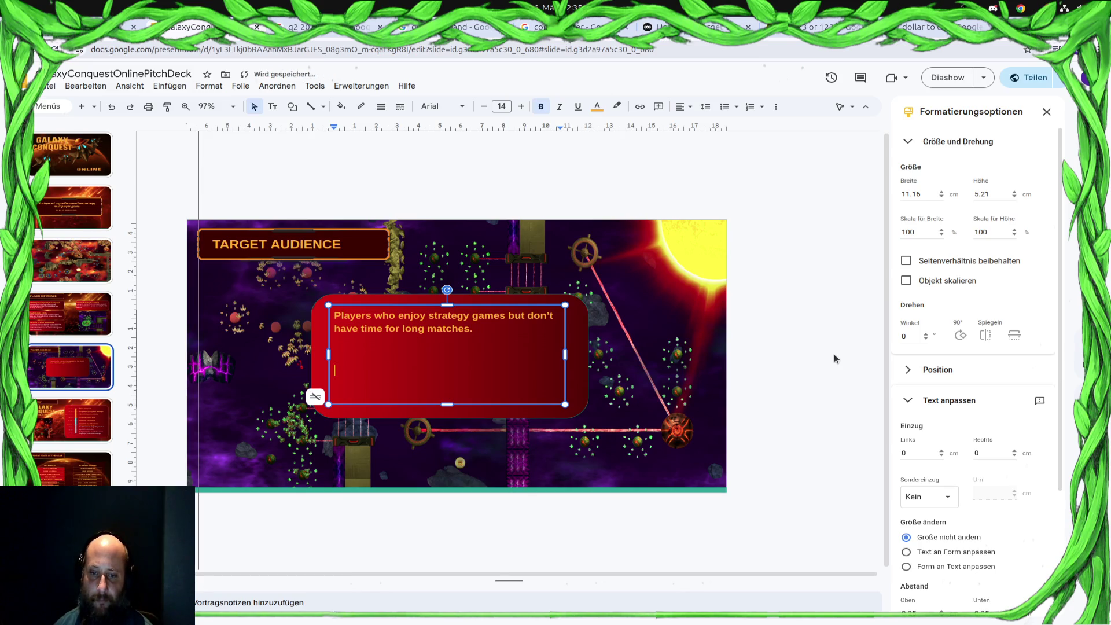
pyautogui.hotkey('ctrl', 'Home')
# Replace the first bullet with the RTS players line
pyautogui.write('*')
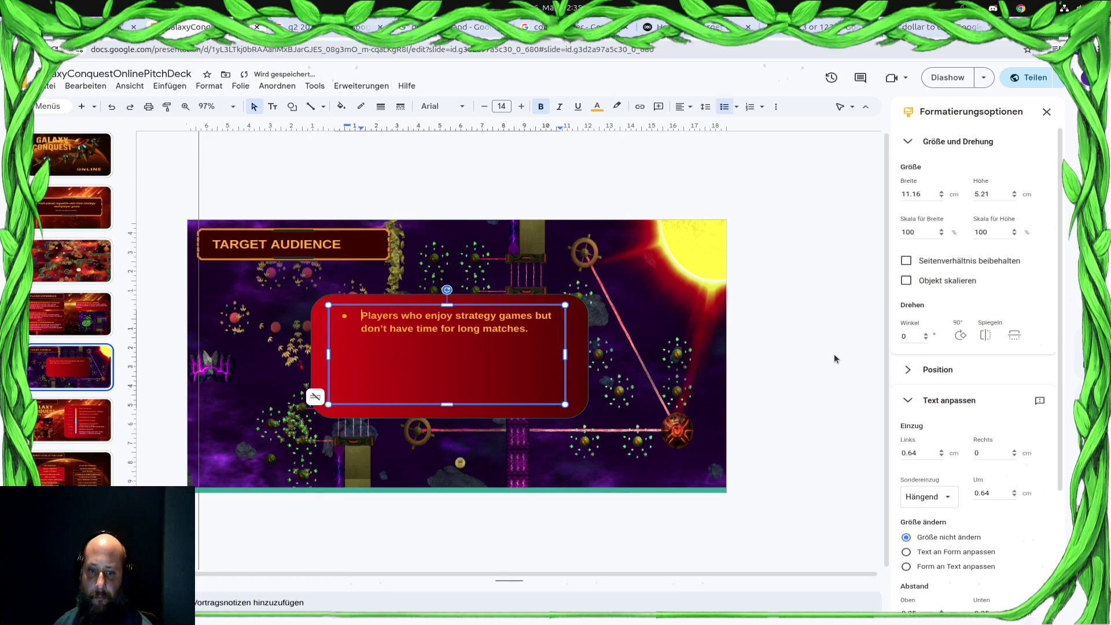
pyautogui.press('Down')
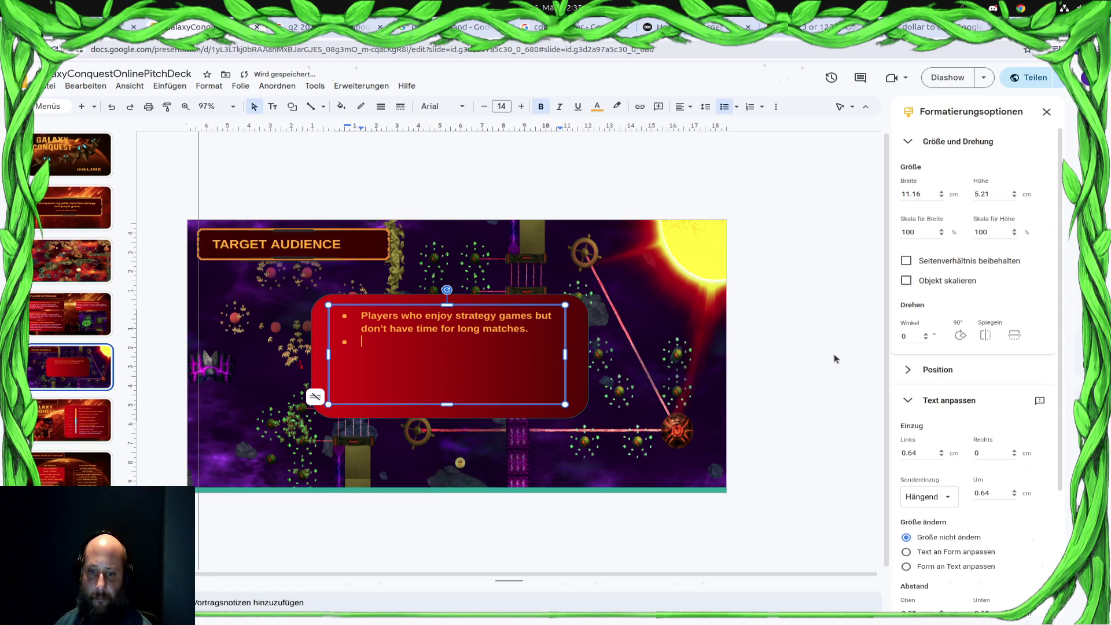
pyautogui.press('super')
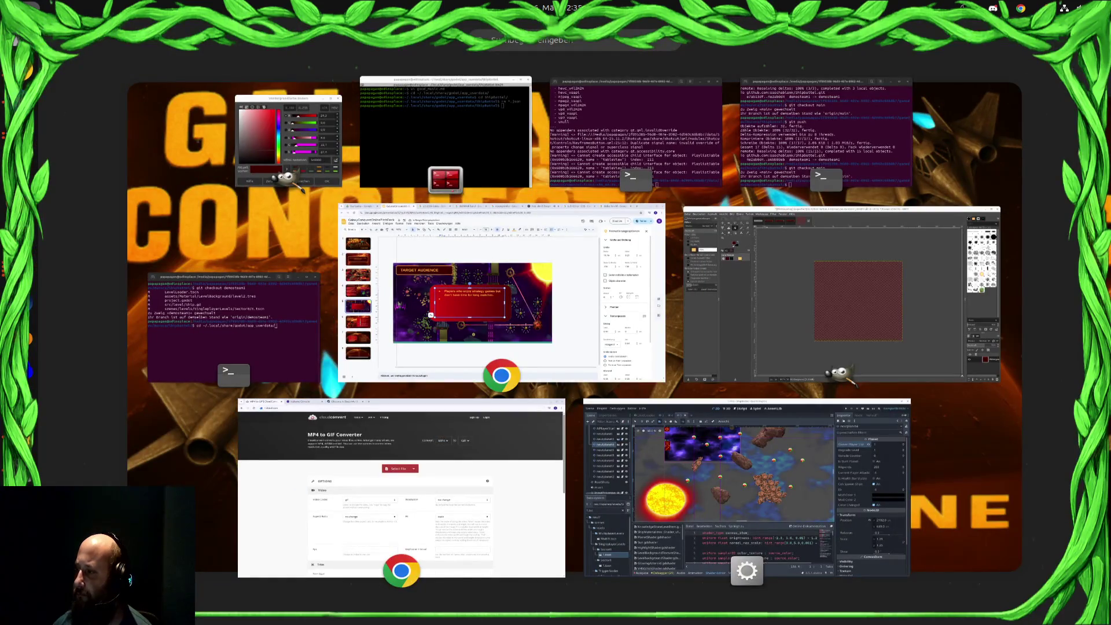
pyautogui.press('super')
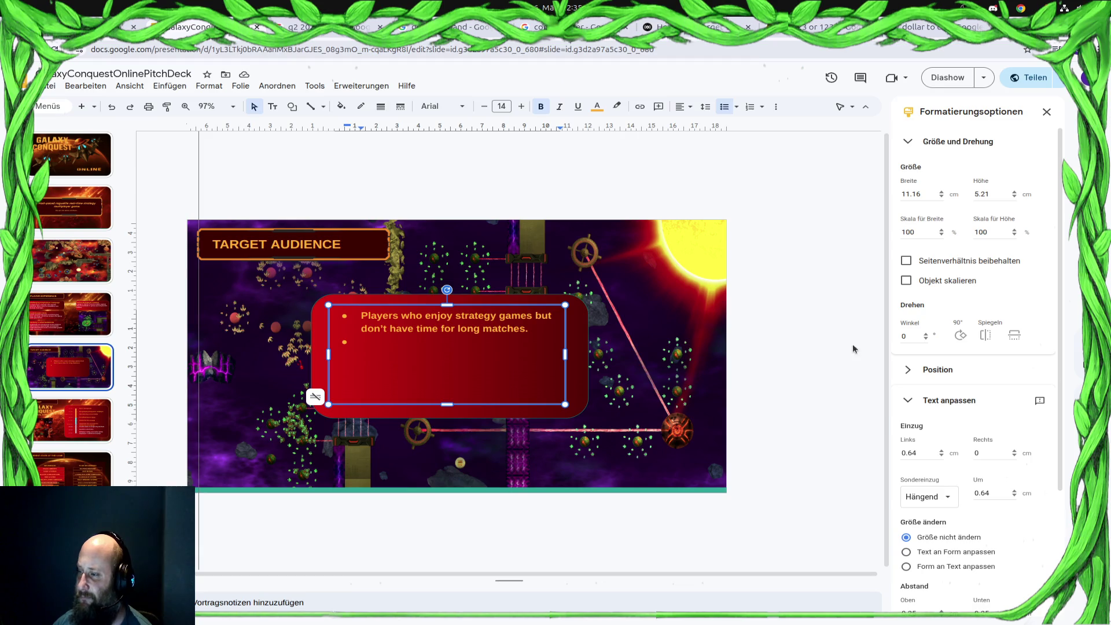
pyautogui.moveTo(528, 328); pyautogui.dragTo(357, 304)
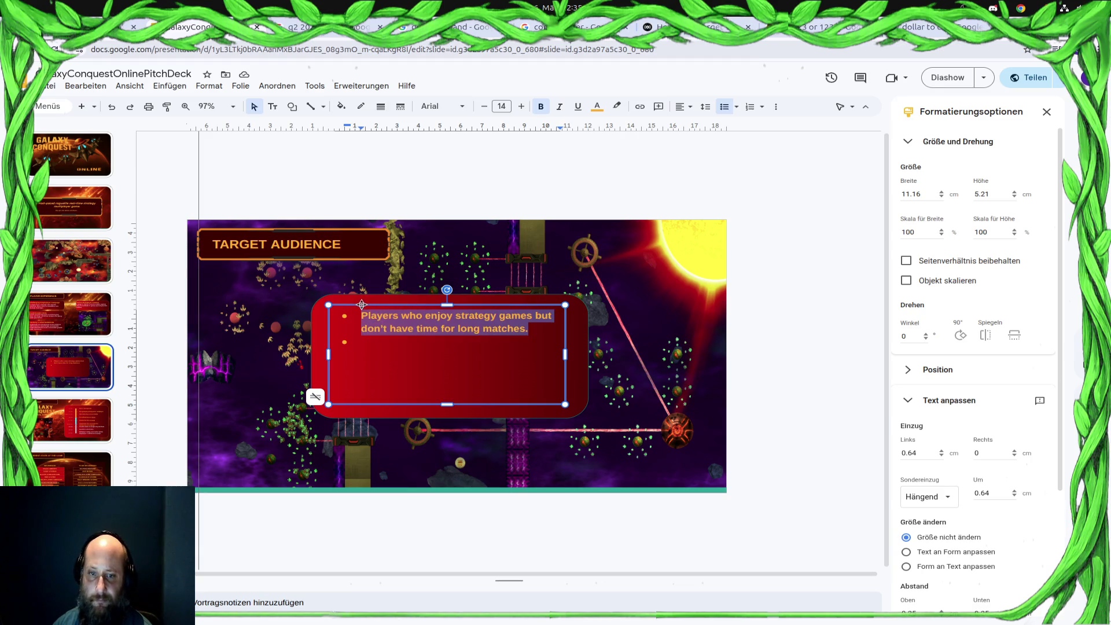
pyautogui.write('Players familiar with RTS or strategy games like StarCraft II who want shorter, more accessible matches')
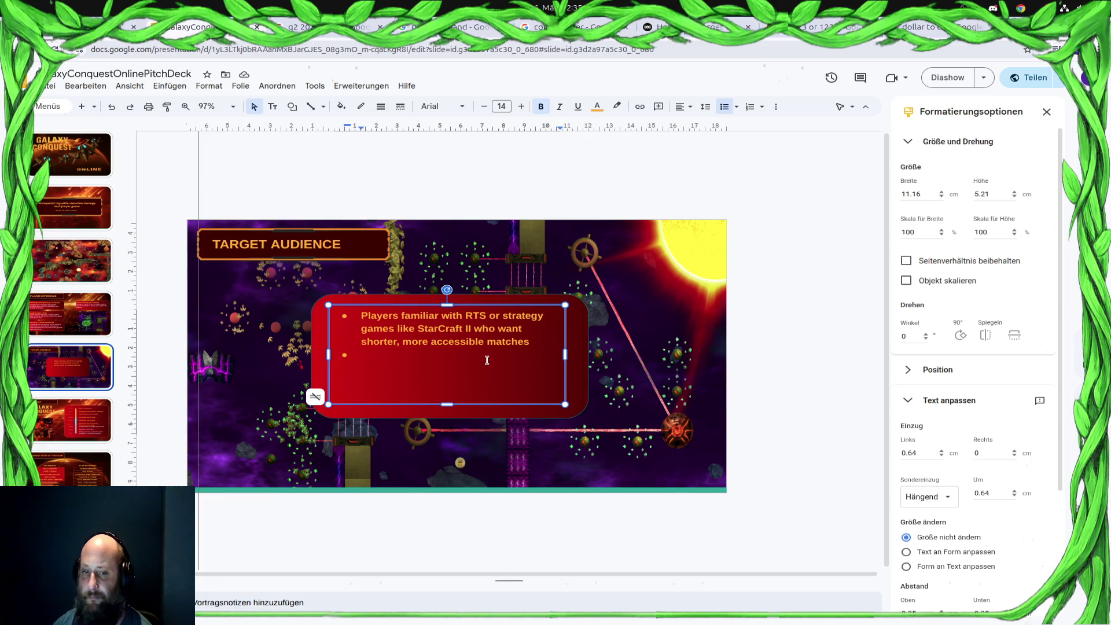
# Add bullets for casual-to-mid-core players and Clash Royale strategy players, enlarging the box
pyautogui.write("Casual to mid-core players who like PvP, but aren't hardcore esports players")
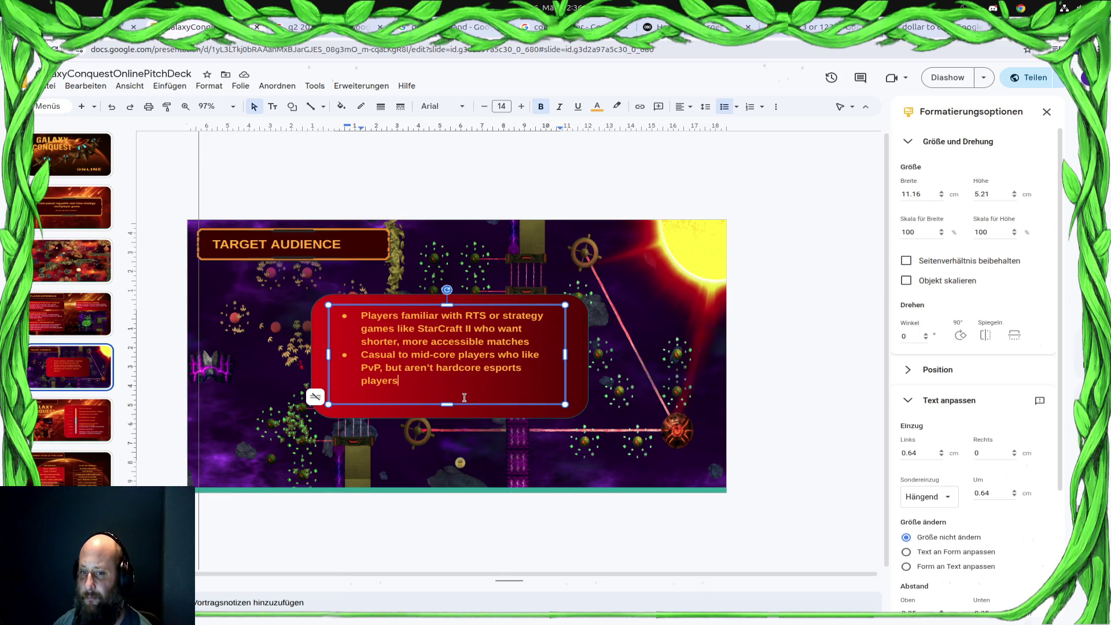
pyautogui.press('Return')
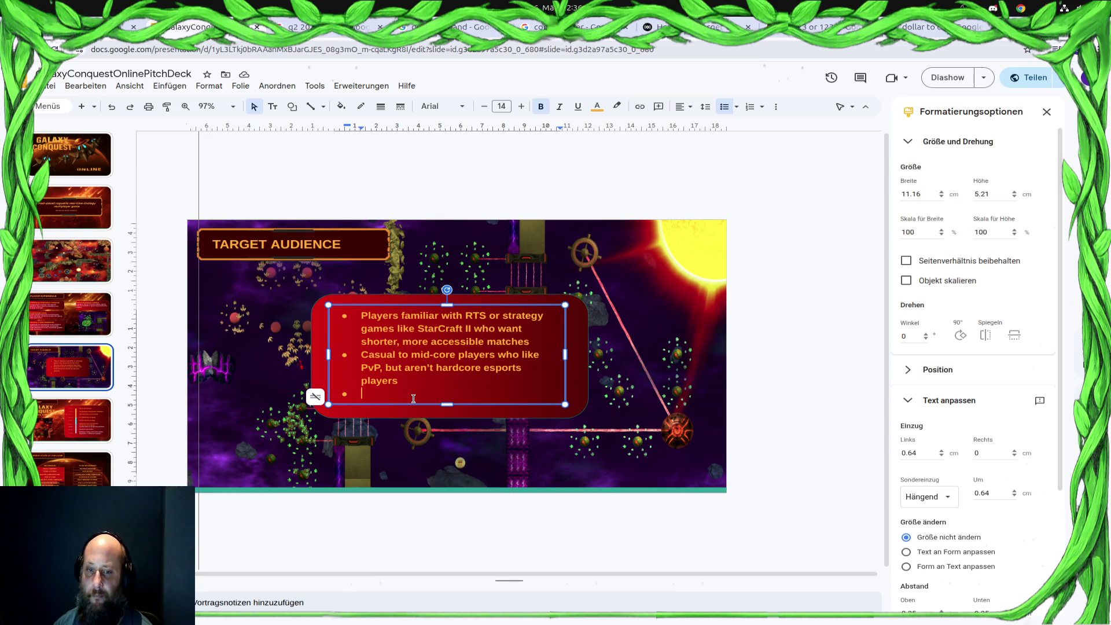
pyautogui.write('Mobile strategy players coming from games like Clash Royale')
pyautogui.press('Escape')
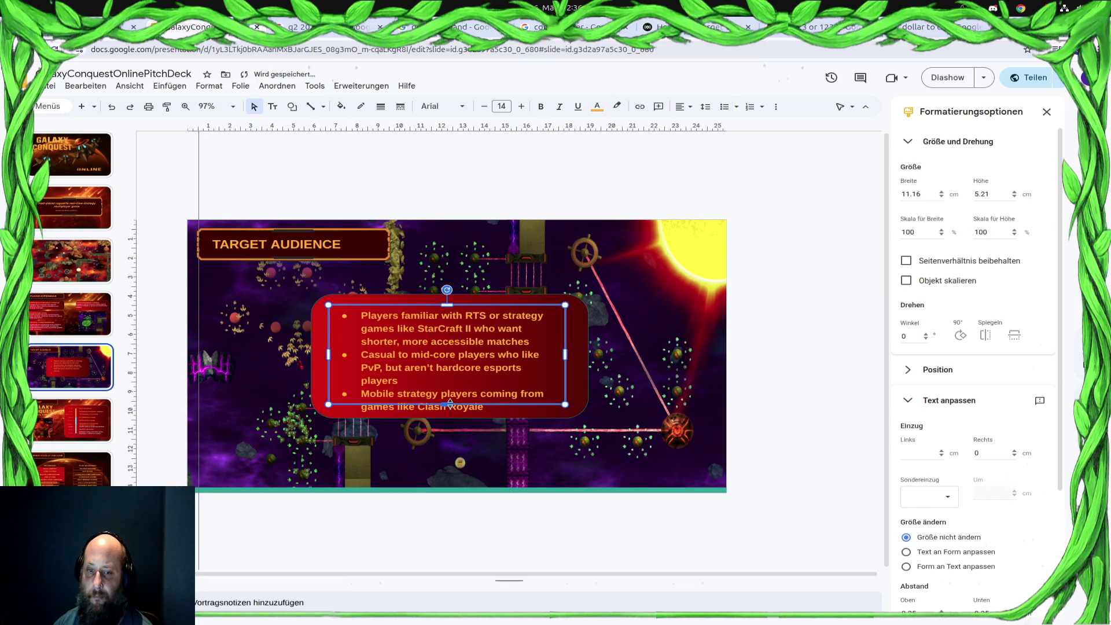
pyautogui.moveTo(449, 413)
pyautogui.mouseDown()
pyautogui.moveTo(495, 410)
pyautogui.moveTo(440, 404)
pyautogui.mouseUp()
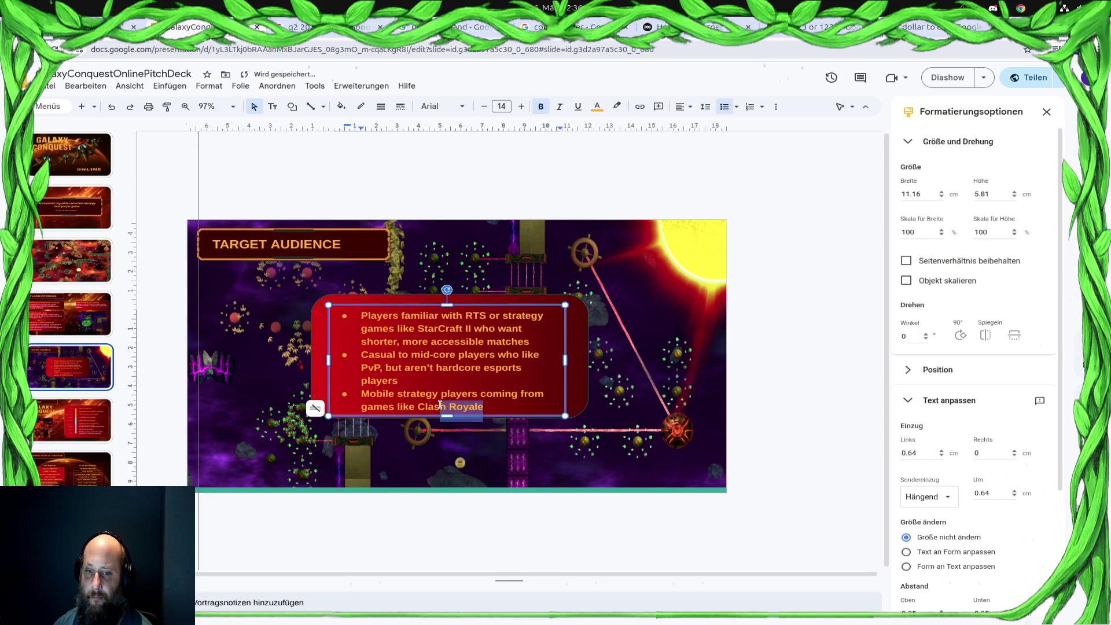
# Change the third bullet's 'Mobile strategy' to 'Strategy'
pyautogui.click(507, 408)
pyautogui.click(398, 394)
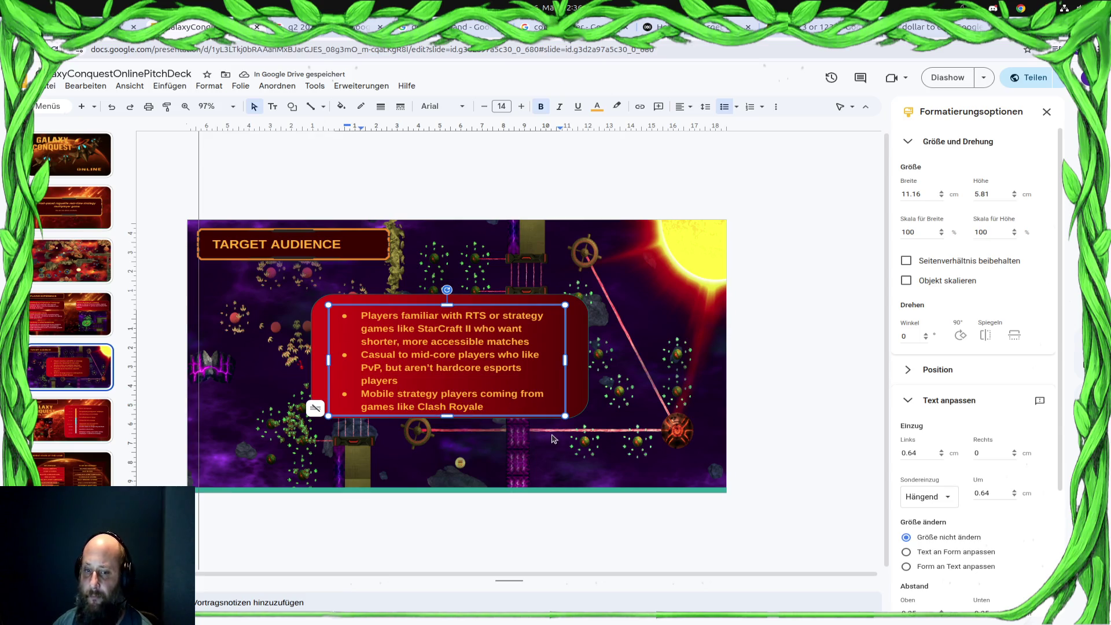
pyautogui.hotkey('shift', 'Home')
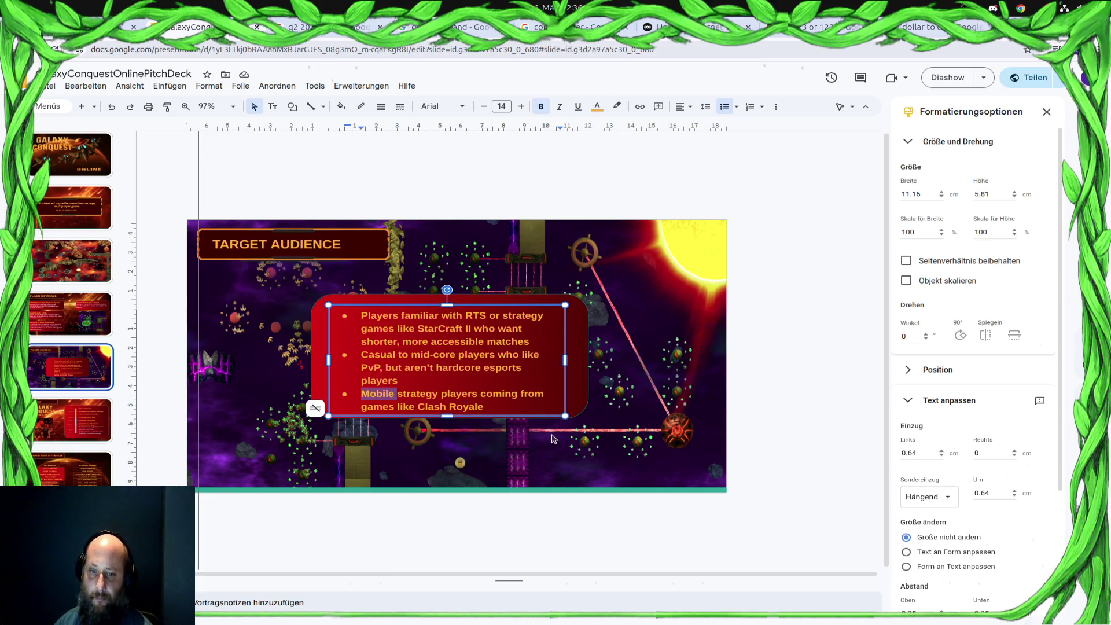
pyautogui.write('S')
pyautogui.press('Delete')
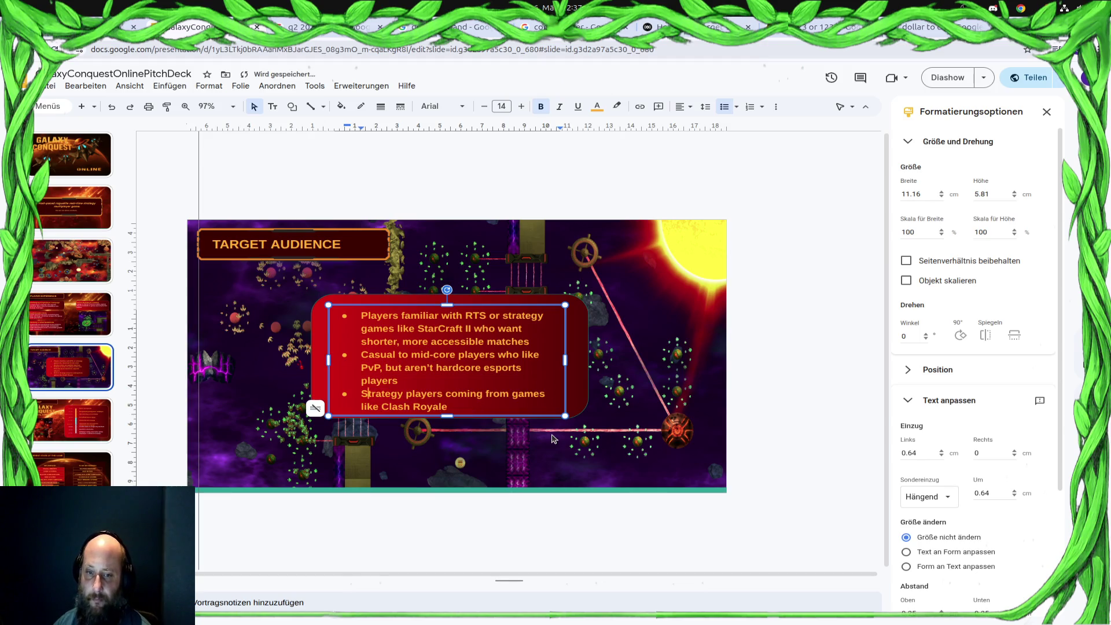
pyautogui.press('Down')
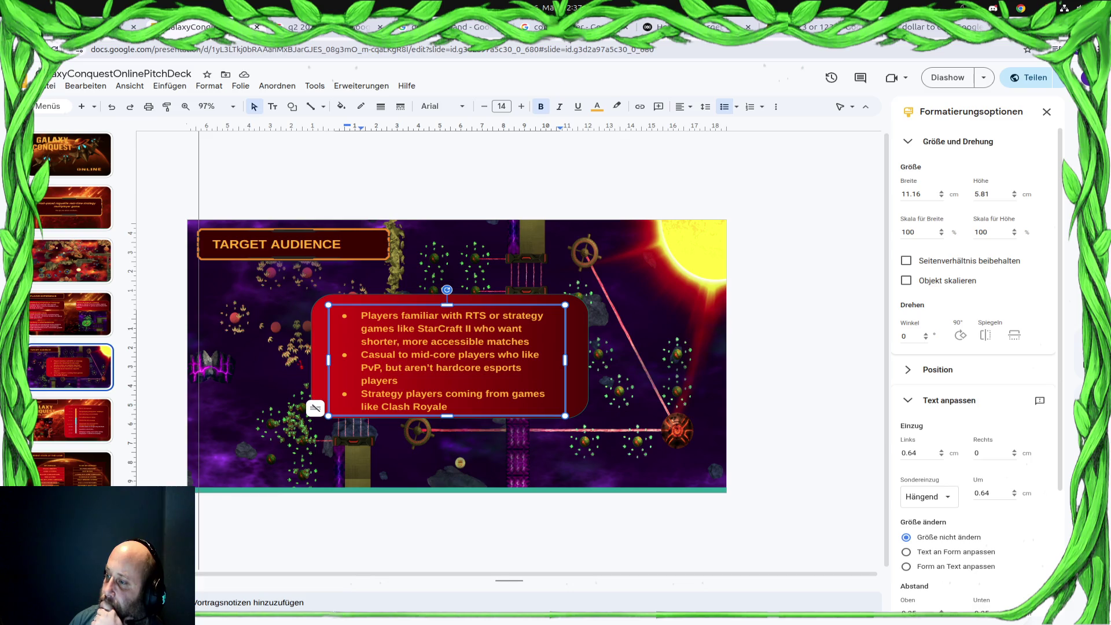
# Extend the red panel downward and recenter the bullet text box inside it
pyautogui.click(583, 323)
pyautogui.moveTo(453, 423); pyautogui.dragTo(454, 433)
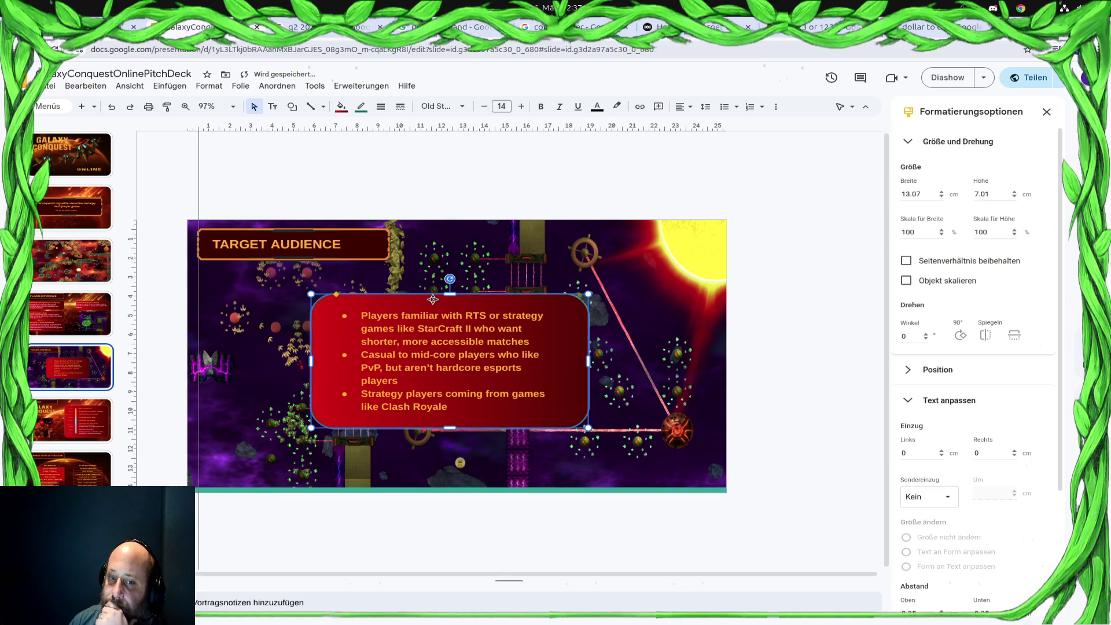
pyautogui.click(386, 314)
pyautogui.click(497, 302)
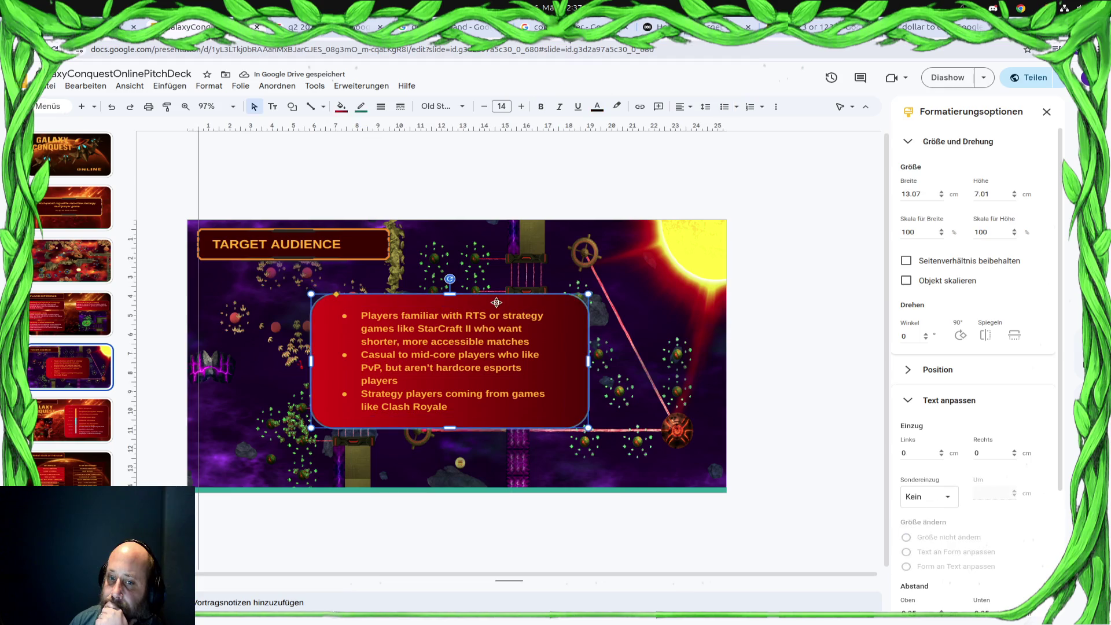
pyautogui.moveTo(556, 379)
pyautogui.mouseDown()
pyautogui.moveTo(455, 352)
pyautogui.moveTo(424, 361)
pyautogui.moveTo(560, 370)
pyautogui.moveTo(544, 338)
pyautogui.mouseUp()
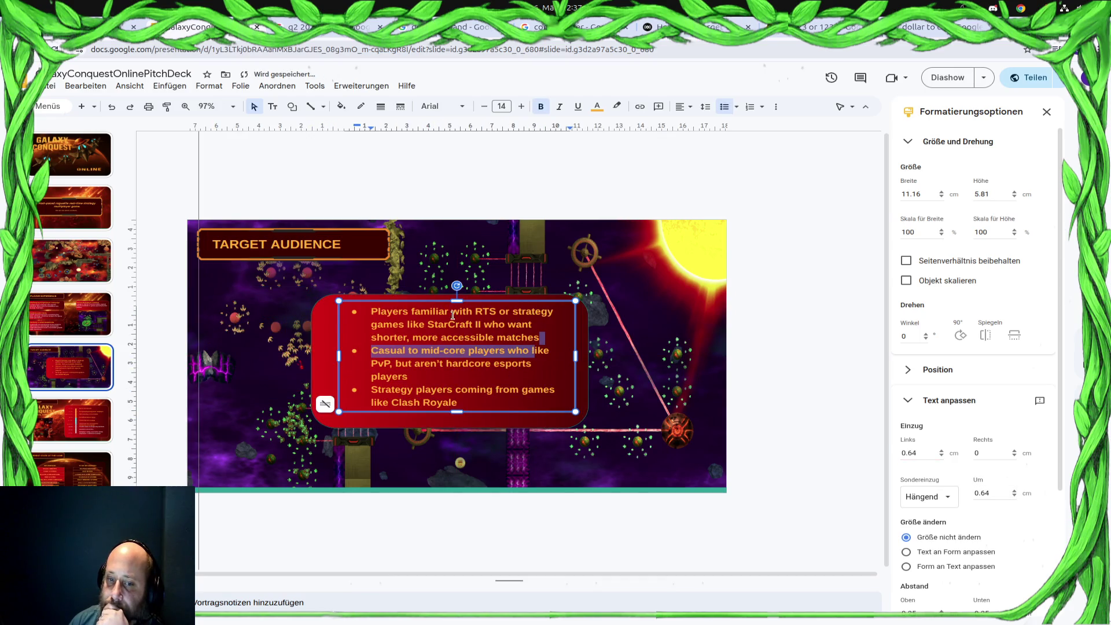
pyautogui.press('Escape')
pyautogui.moveTo(491, 316); pyautogui.dragTo(482, 320)
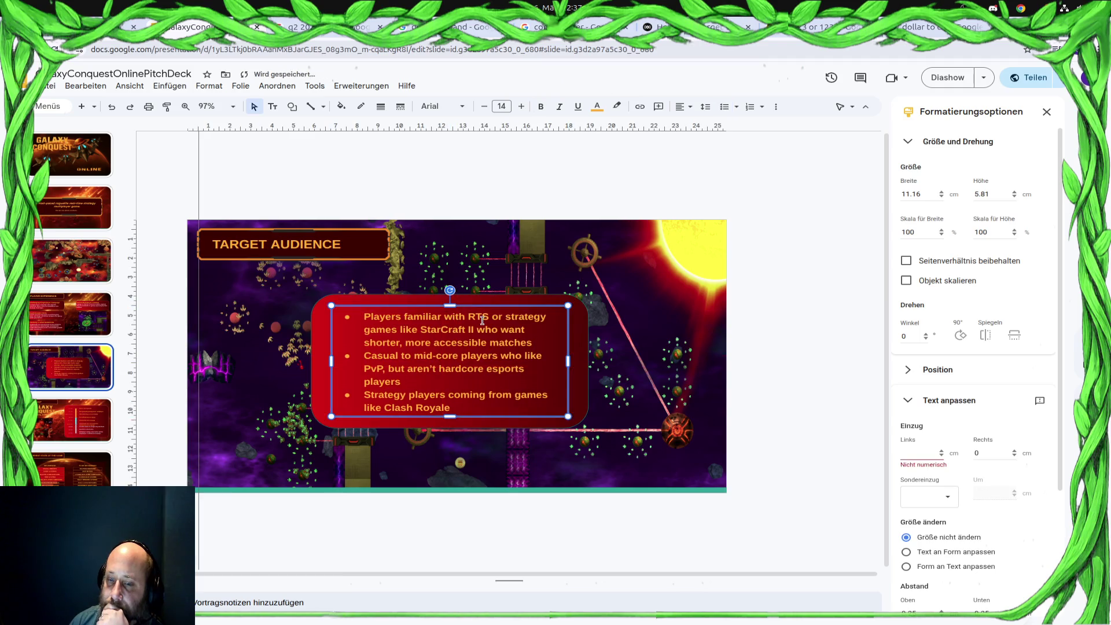
pyautogui.click(694, 27)
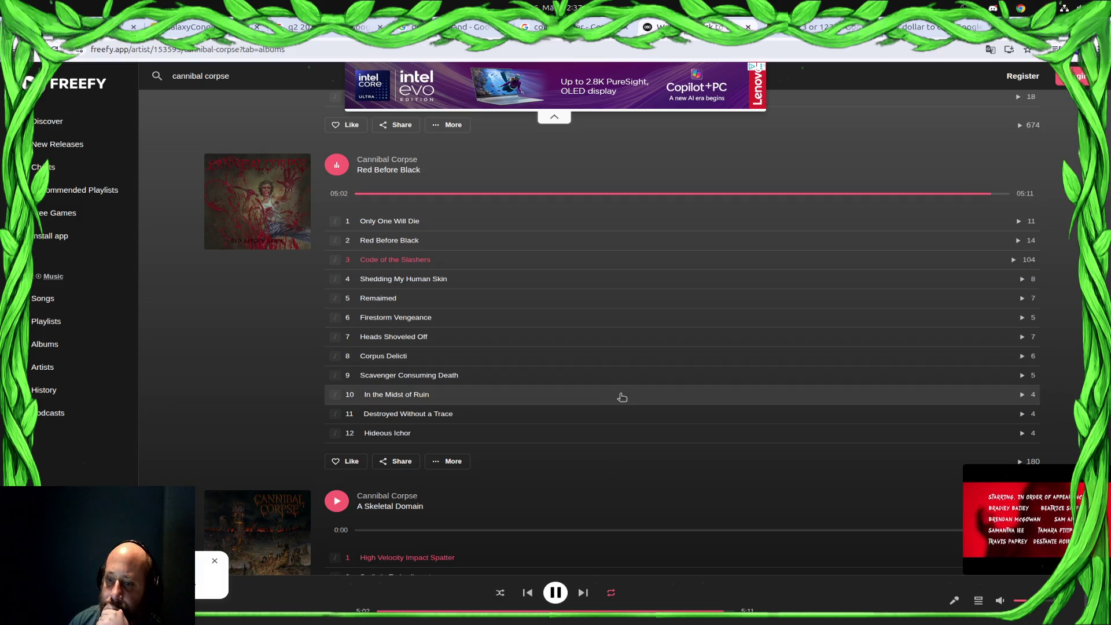
# Pause the current song and play Evisceration Plague from Torturing and Eviscerating
pyautogui.press('space')
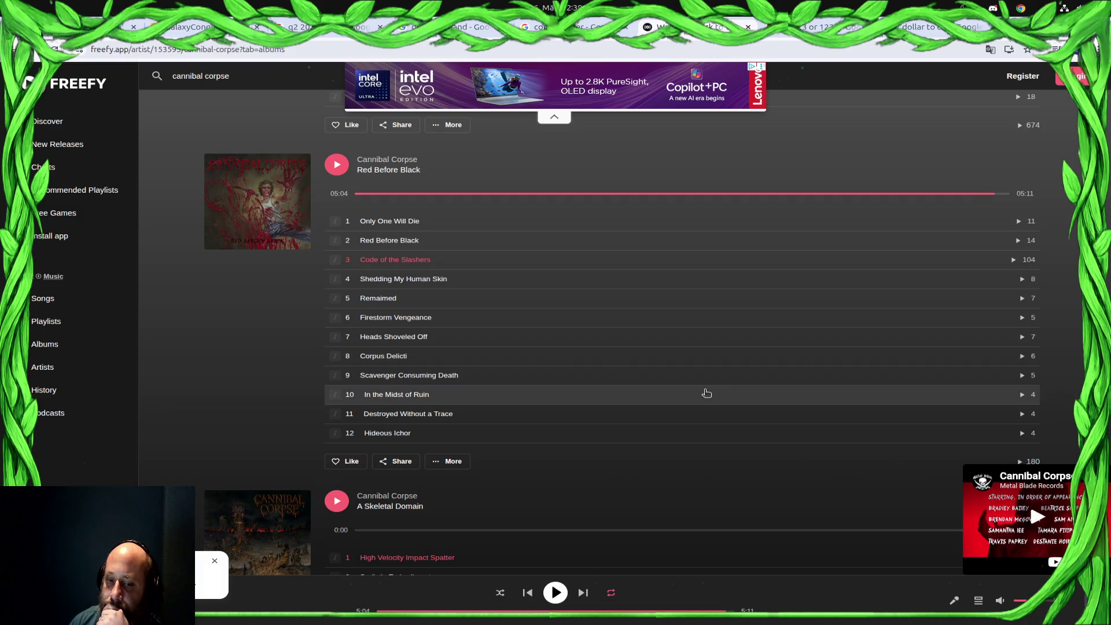
pyautogui.scroll(-3, 707, 393)
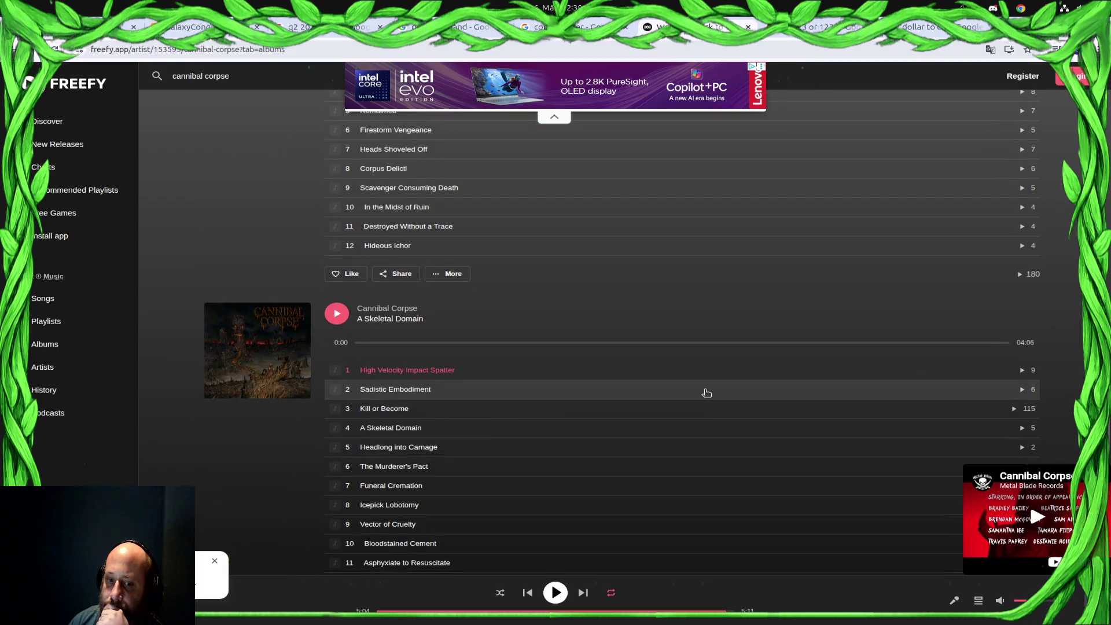
pyautogui.scroll(-2, 707, 393)
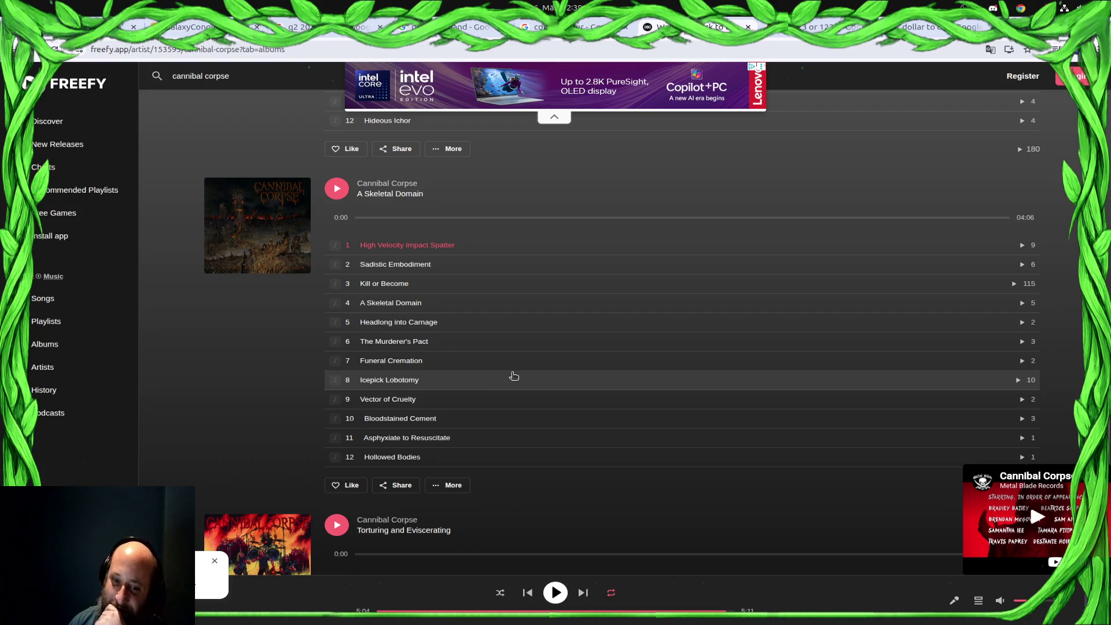
pyautogui.scroll(-6, 514, 376)
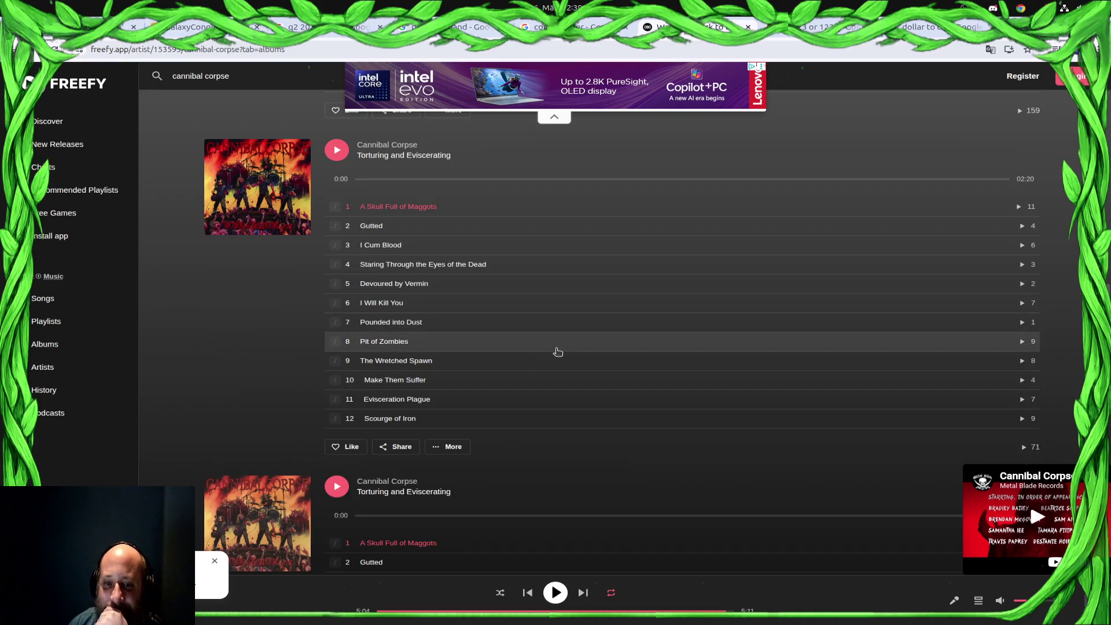
pyautogui.scroll(1, 585, 399)
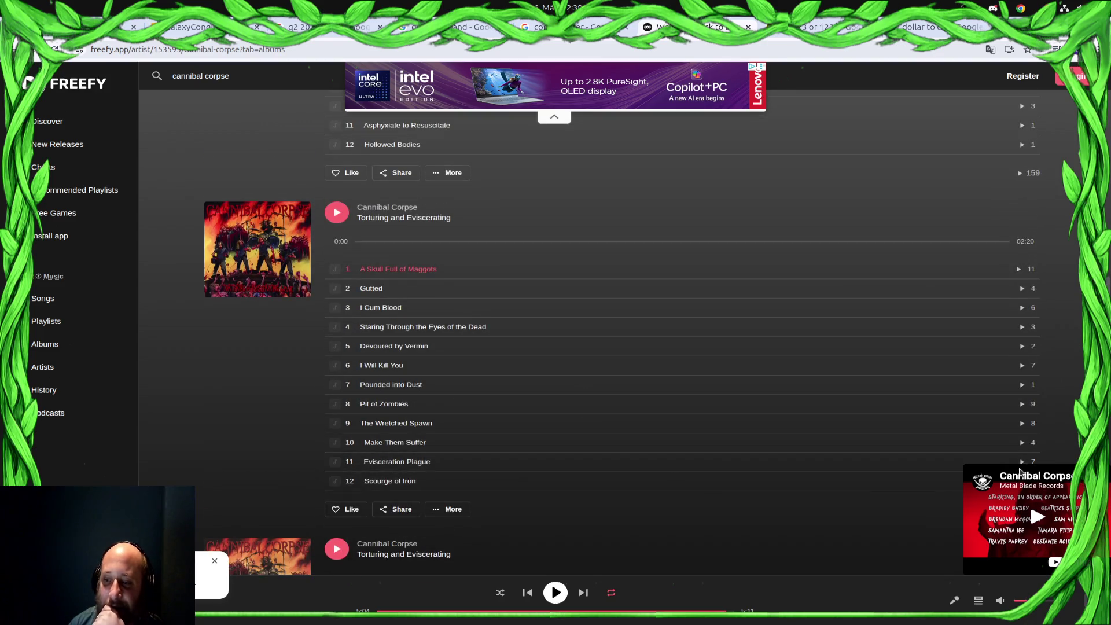
pyautogui.click(405, 461)
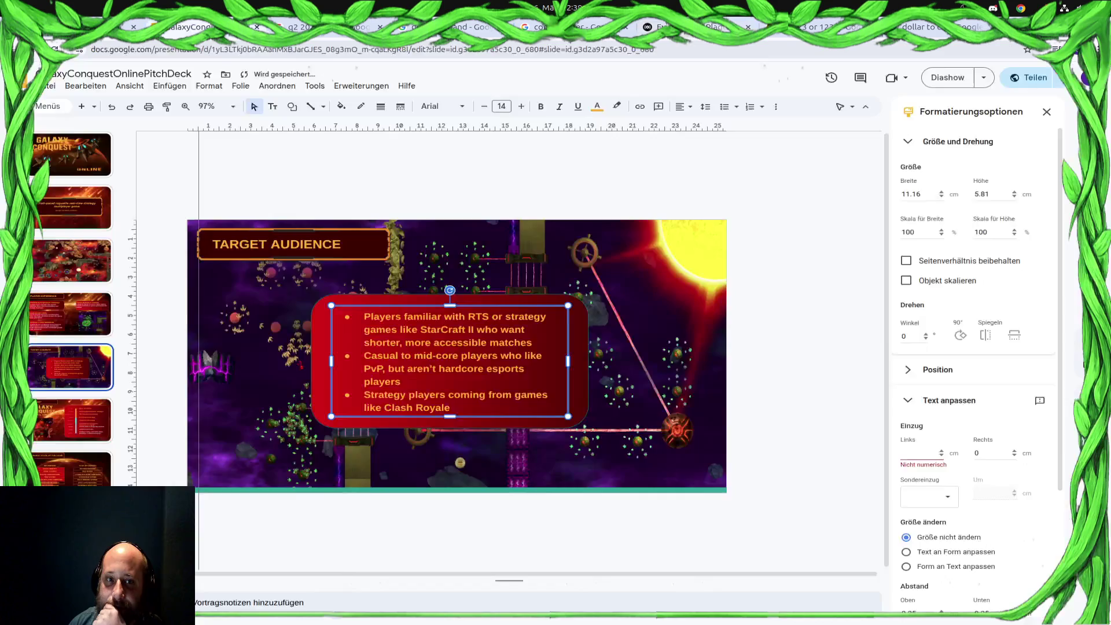
pyautogui.click(191, 26)
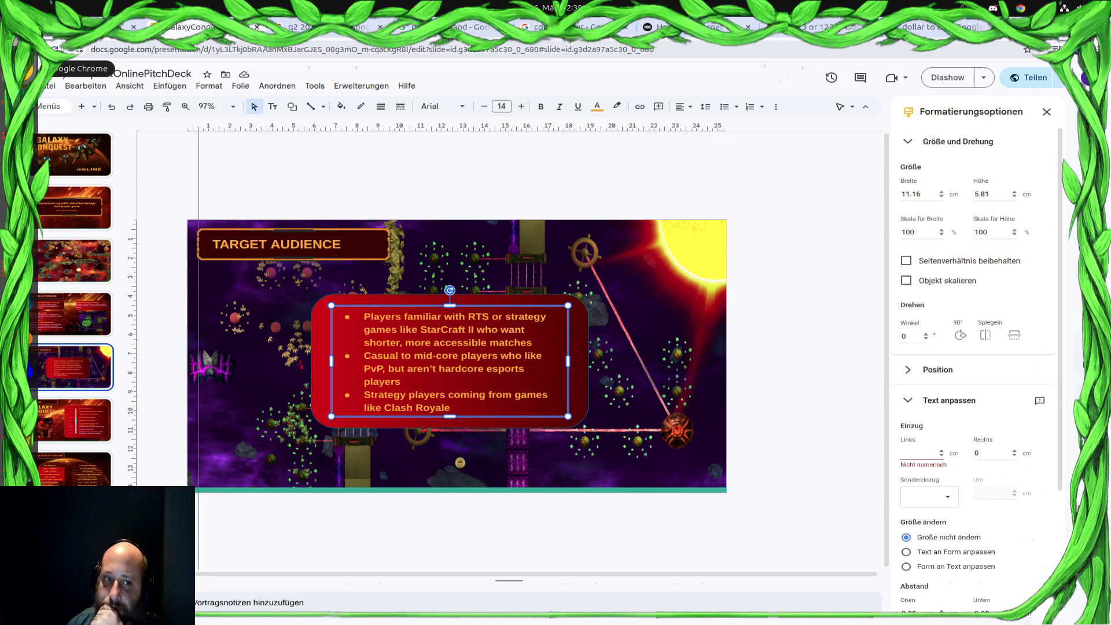
pyautogui.click(24, 69)
pyautogui.click(299, 324)
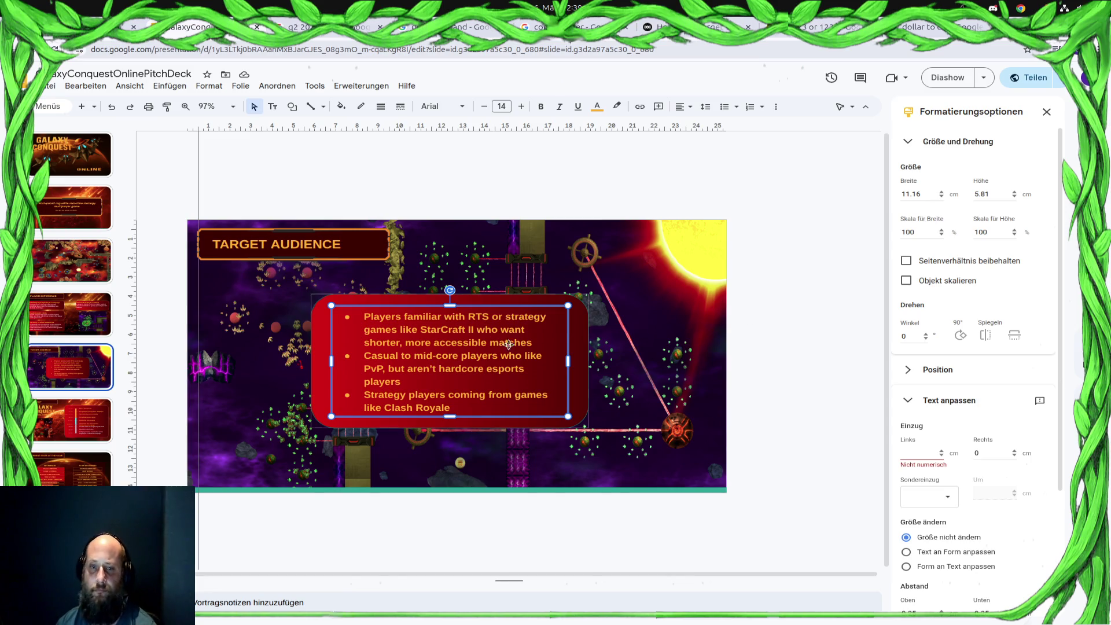
pyautogui.click(543, 336)
# Replace the first bullet with the pasted strategy-players description, capitalising its first letter
pyautogui.moveTo(534, 344); pyautogui.dragTo(364, 315)
pyautogui.write('strategy players who want quick, competitive matches without the time commitment of traditional RTS games.')
pyautogui.click(369, 316)
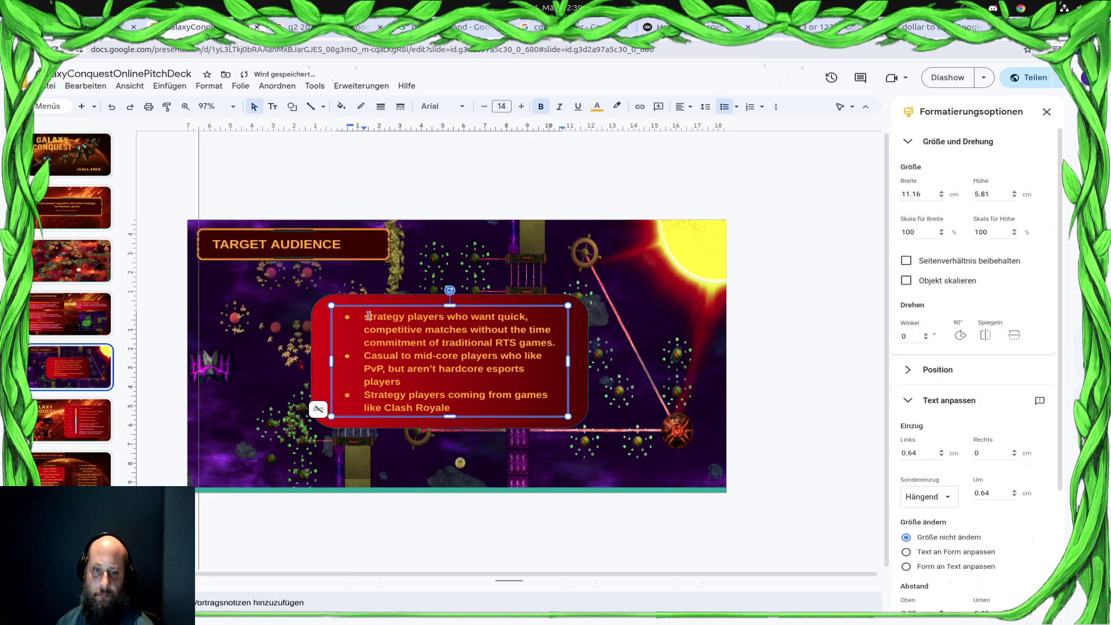
pyautogui.press('BackSpace')
pyautogui.write('S')
# Delete the old second and third bullets below it
pyautogui.press('Down')
pyautogui.press('Down')
pyautogui.press('Down')
pyautogui.hotkey('shift', 'Down')
pyautogui.hotkey('shift', 'Down')
pyautogui.hotkey('shift', 'Down')
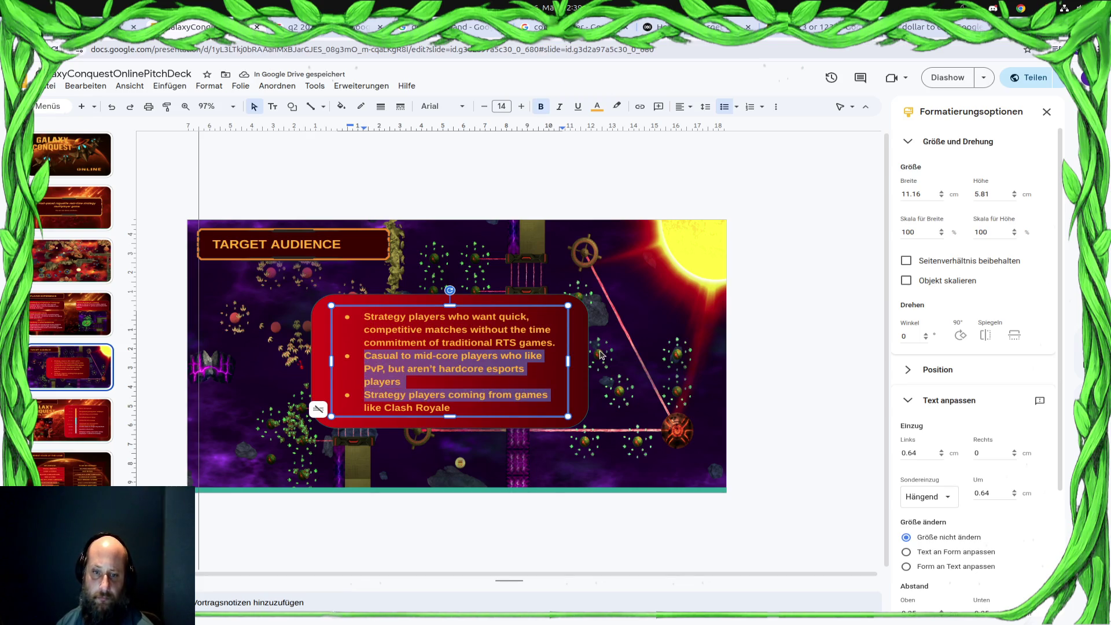
pyautogui.press('BackSpace')
pyautogui.press('BackSpace')
pyautogui.press('Up')
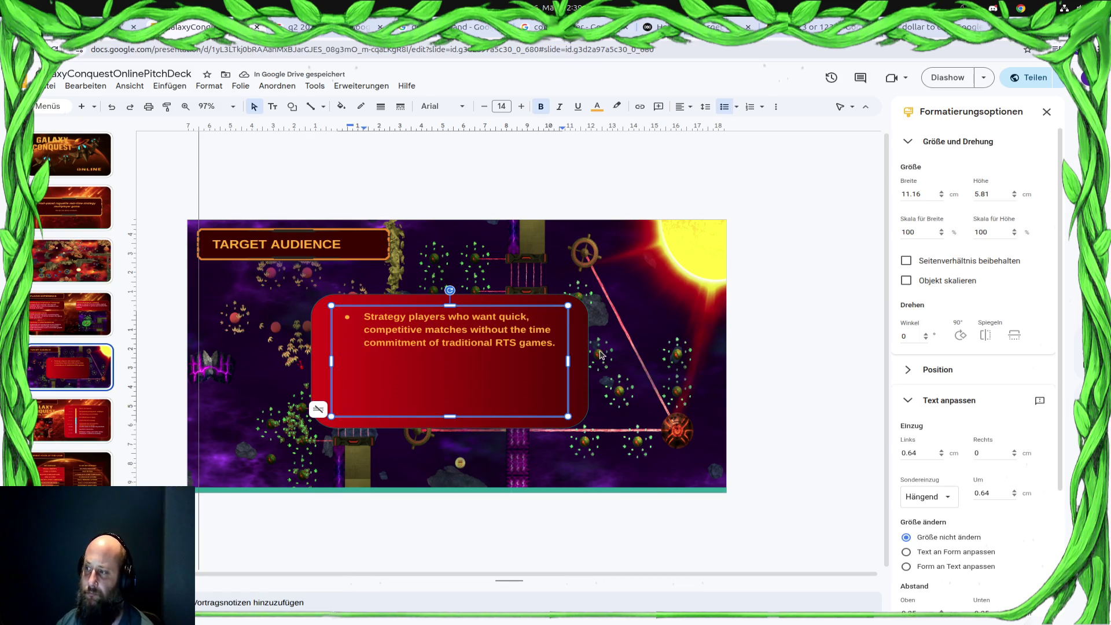
# Add an unbulleted second paragraph about knowing StarCraft II or Clash Royale but preferring shorter sessions
pyautogui.press('Return')
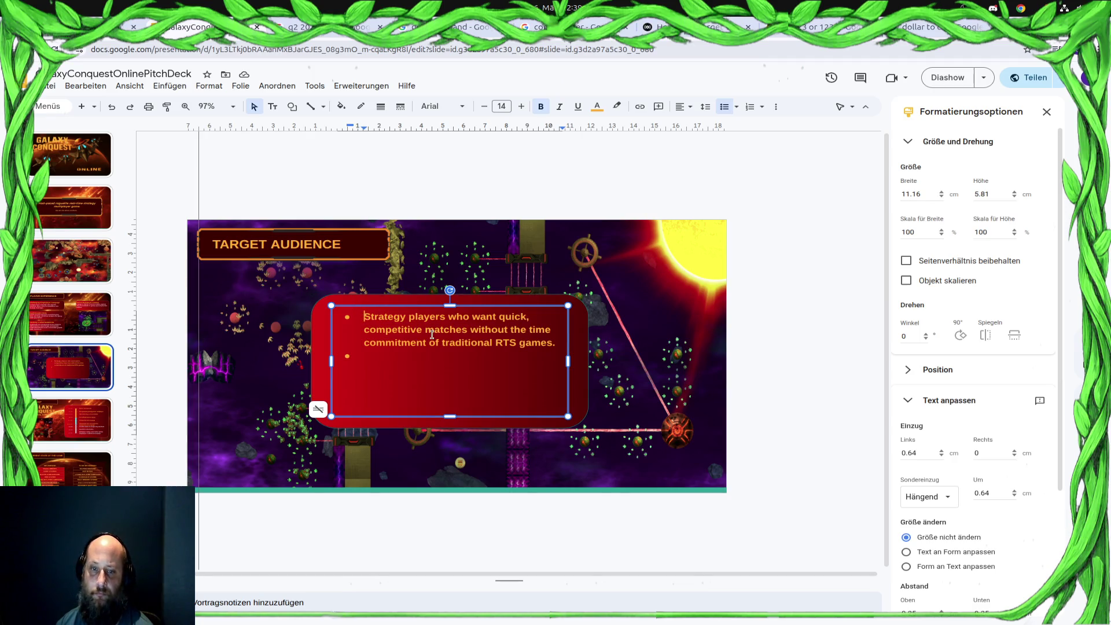
pyautogui.hotkey('ctrl', 'z')
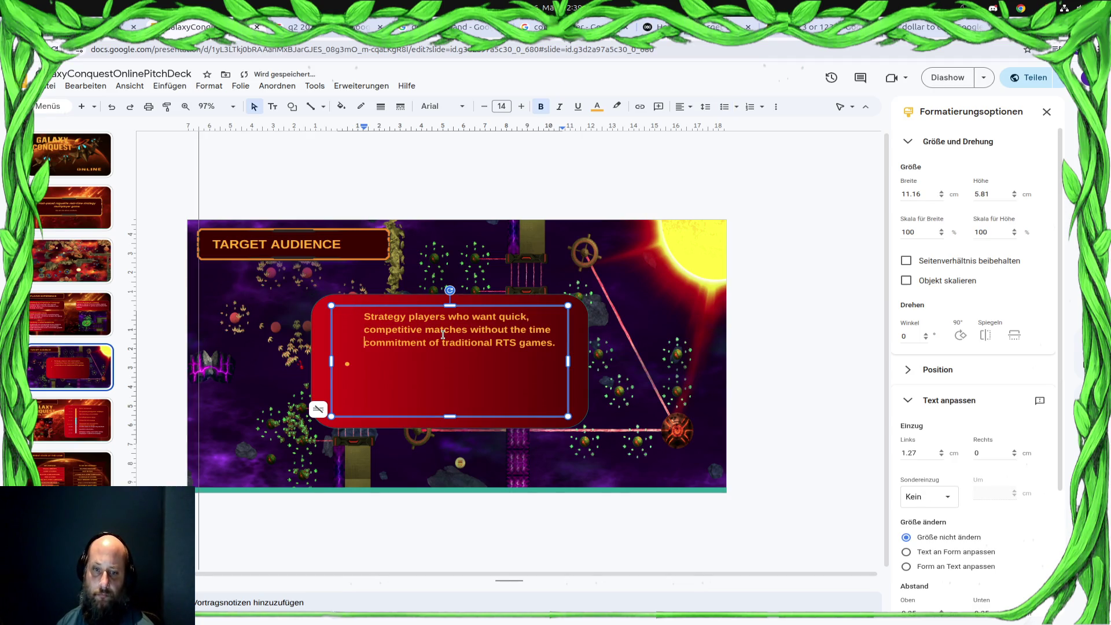
pyautogui.hotkey('ctrl', 'z')
pyautogui.hotkey('ctrl', 'z')
pyautogui.hotkey('ctrl', 'z')
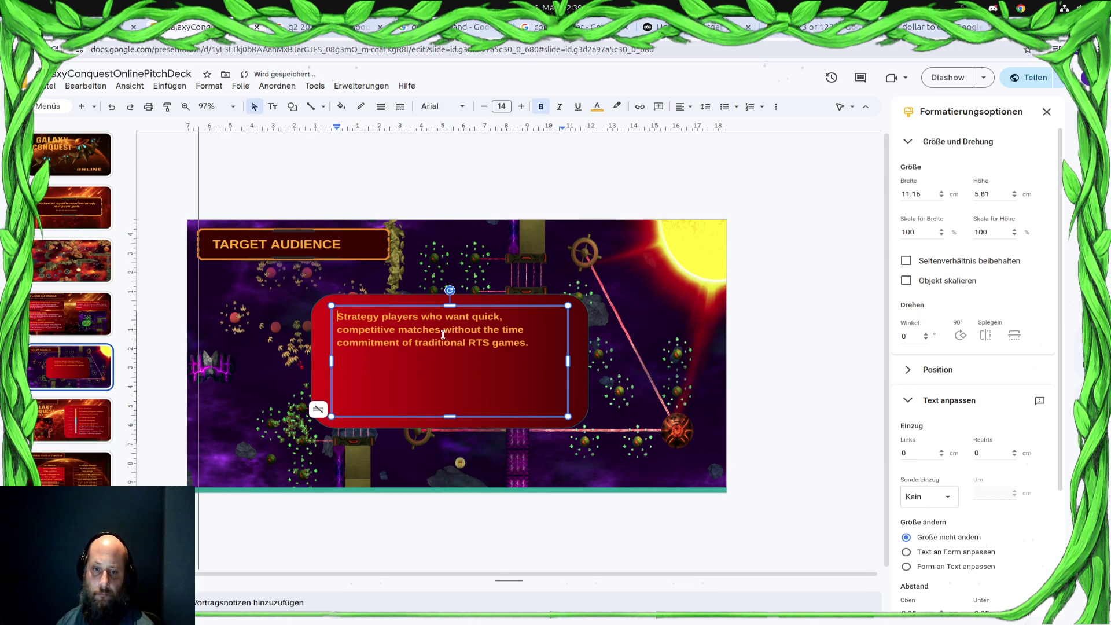
pyautogui.write('They are typically familiar with games like StarCraft II or Clash Royale, but prefer shorter sessions and faster gameplay loops.')
pyautogui.press('Return')
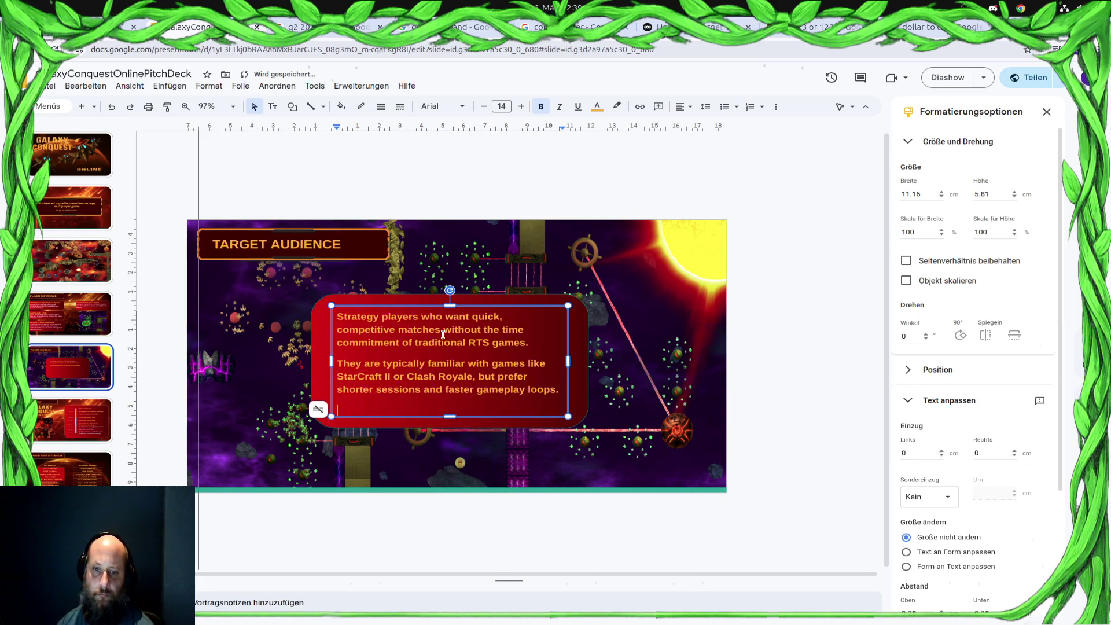
pyautogui.press('Down')
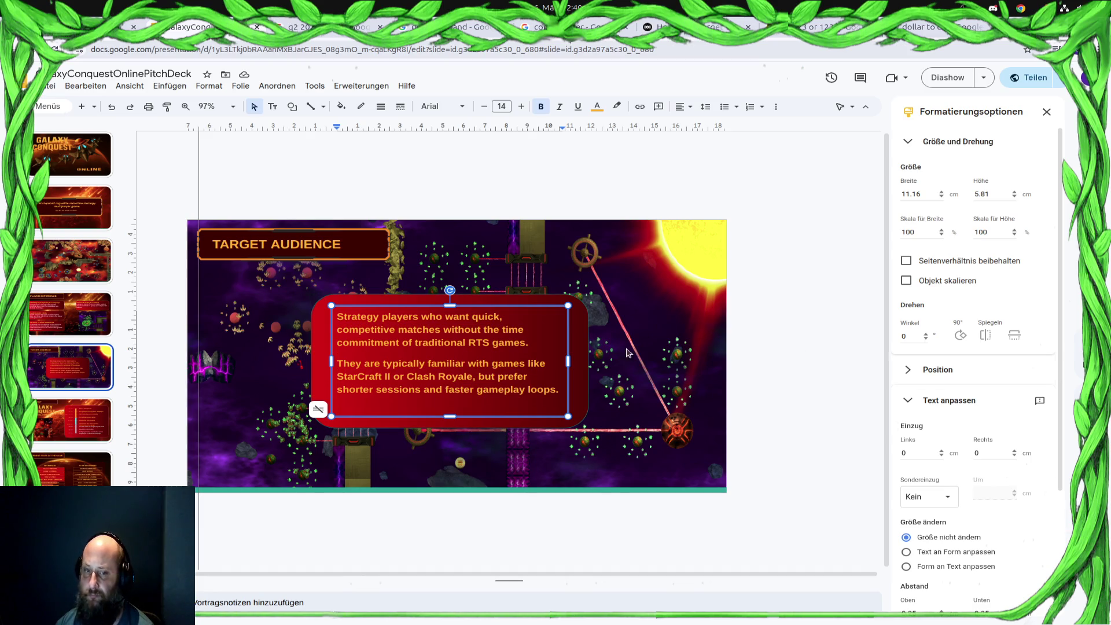
# Shorten the text box and the red panel so the panel is 5.98 cm tall
pyautogui.click(561, 298)
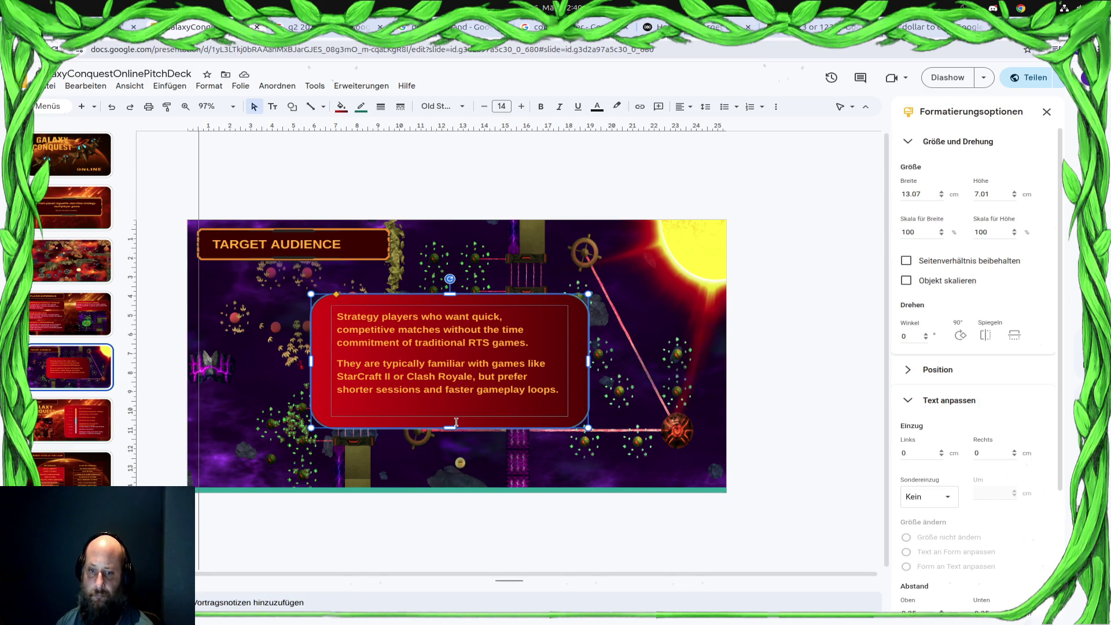
pyautogui.click(491, 404)
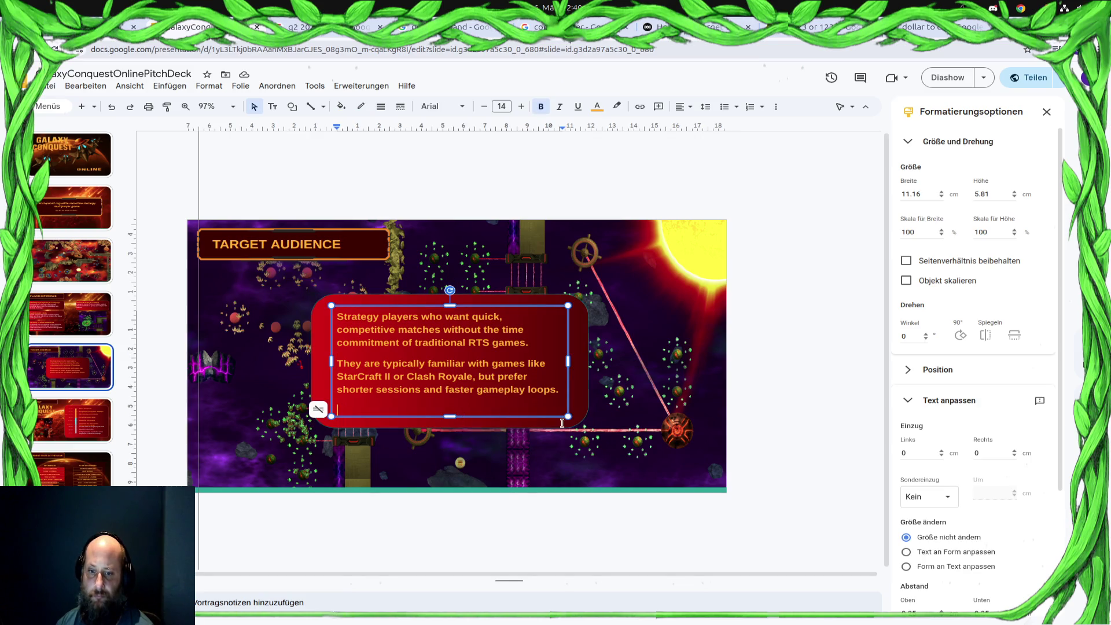
pyautogui.press('Escape')
pyautogui.moveTo(455, 404); pyautogui.dragTo(455, 403)
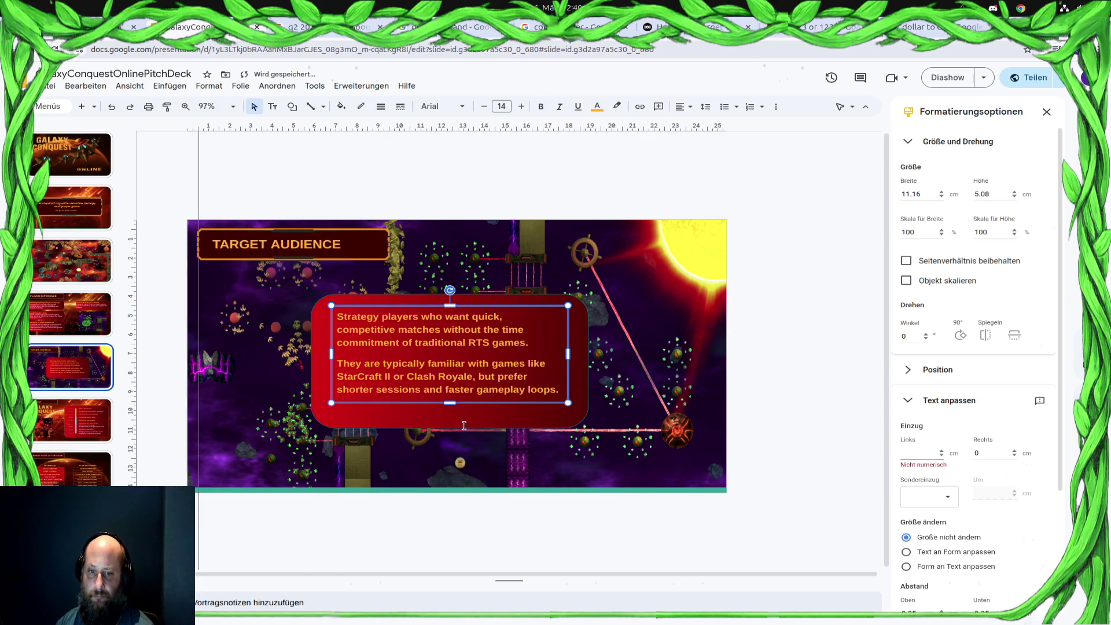
pyautogui.click(451, 411)
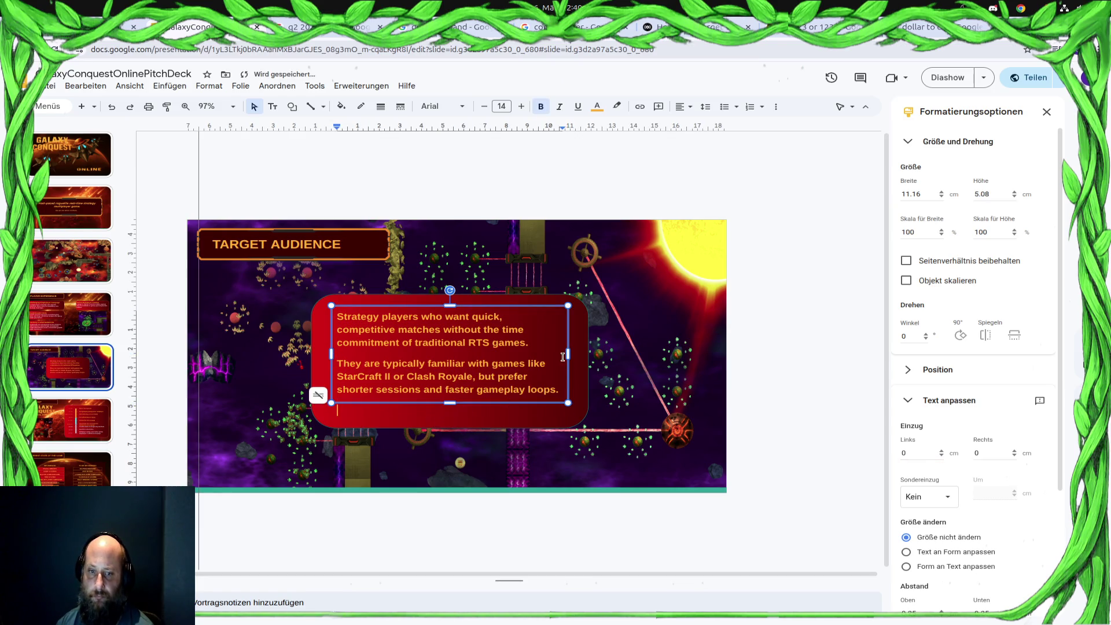
pyautogui.click(449, 421)
pyautogui.moveTo(444, 428); pyautogui.dragTo(445, 408)
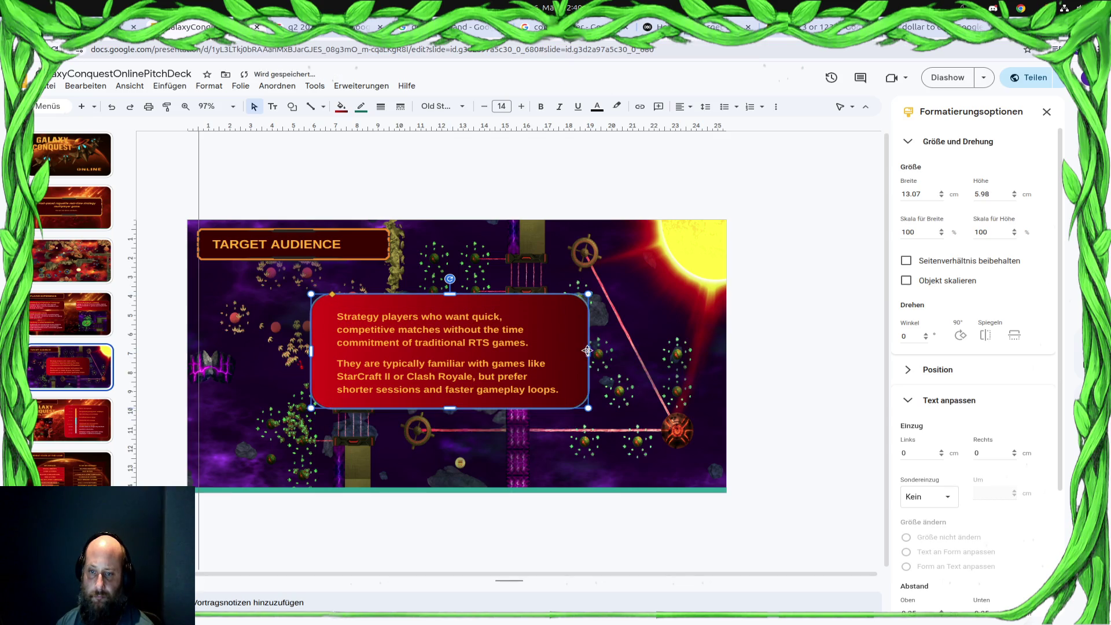
pyautogui.press('Right')
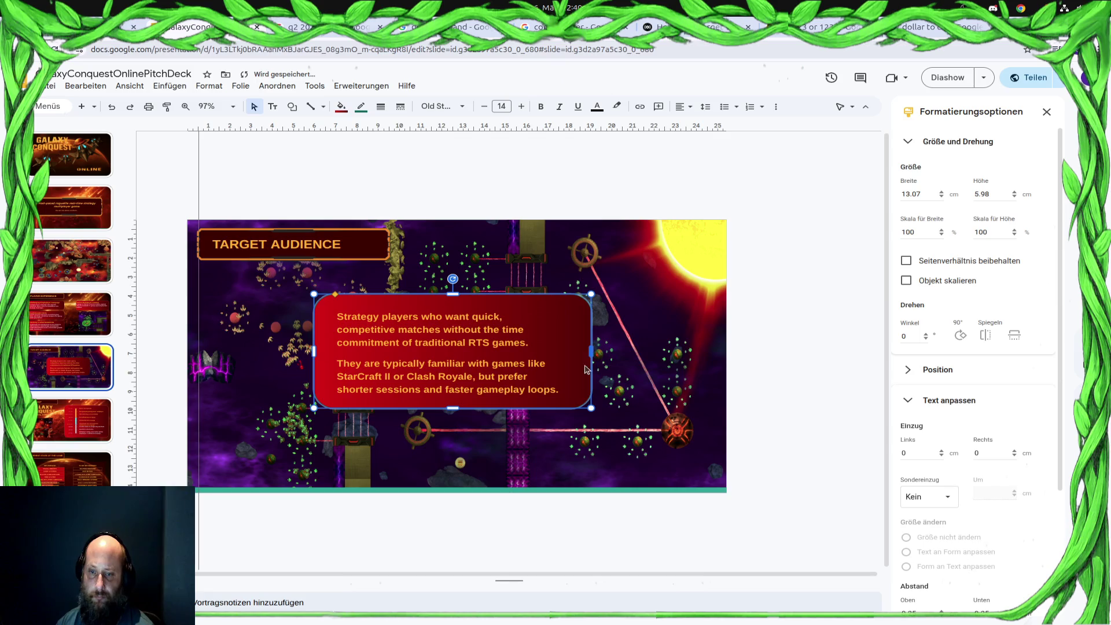
pyautogui.click(807, 521)
# Narrow the red panel from both sides to 11.78 cm wide
pyautogui.click(555, 347)
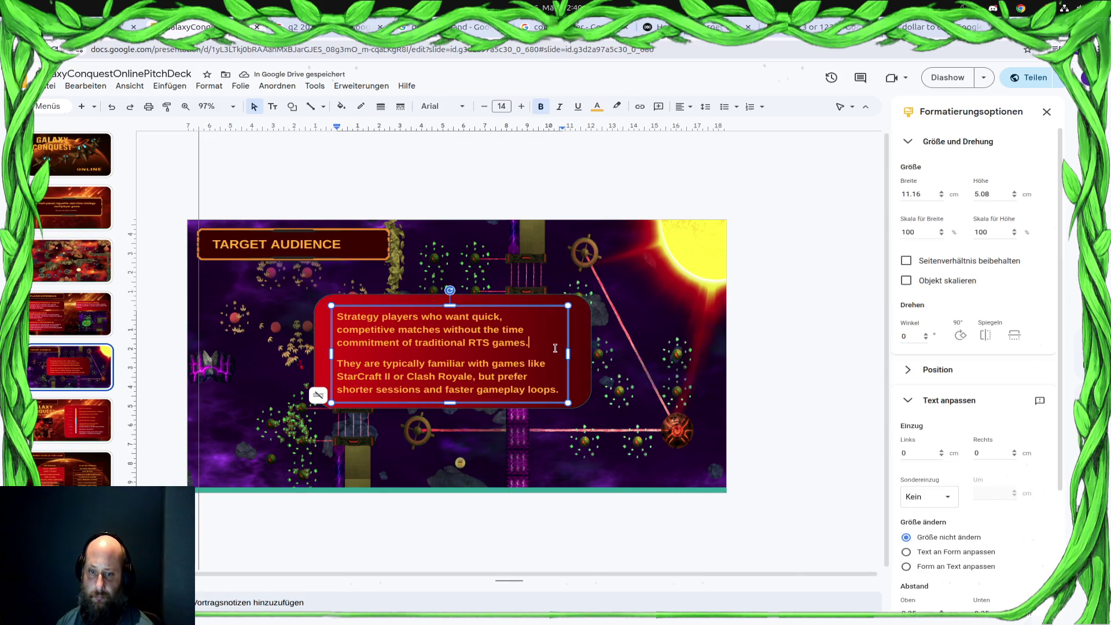
pyautogui.click(587, 355)
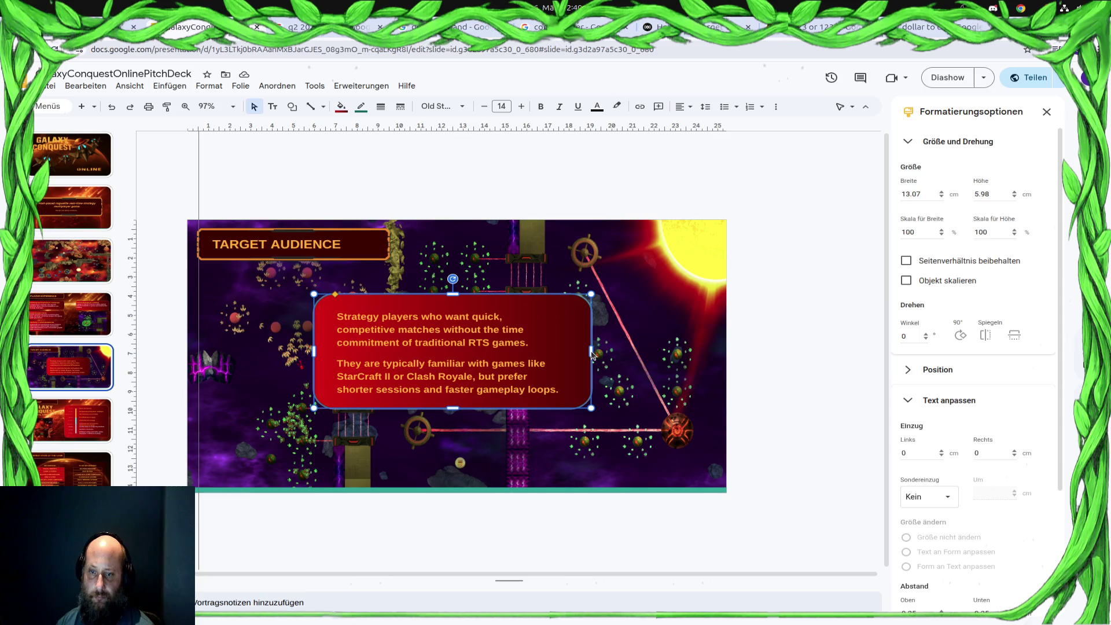
pyautogui.moveTo(592, 354); pyautogui.dragTo(573, 352)
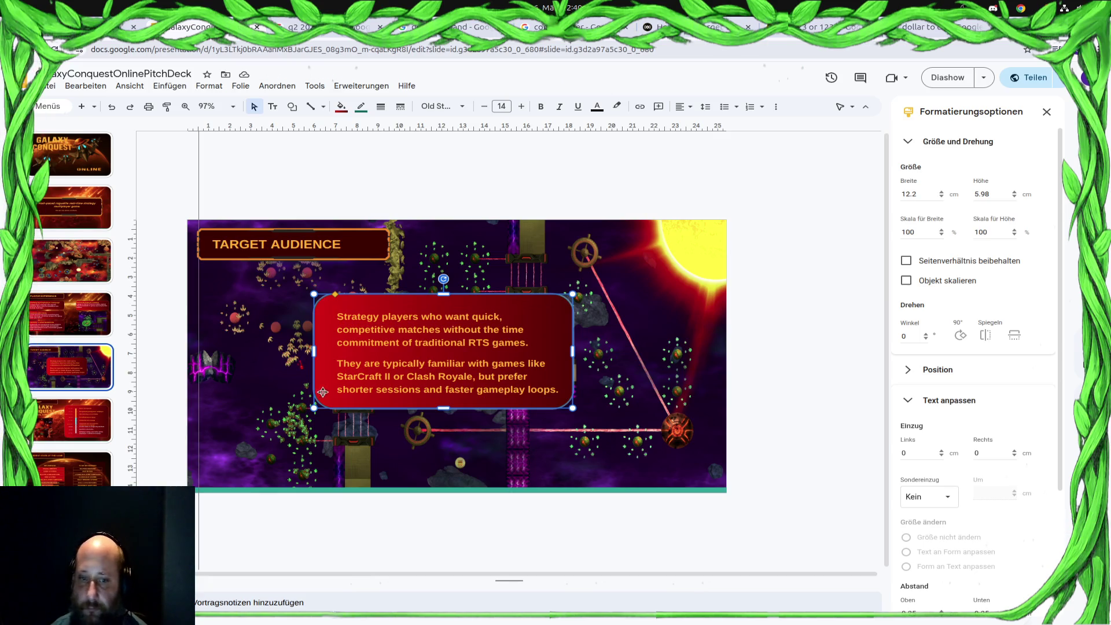
pyautogui.moveTo(314, 351); pyautogui.dragTo(323, 351)
# Centre the paragraph text box over the red panel and select both
pyautogui.click(538, 311)
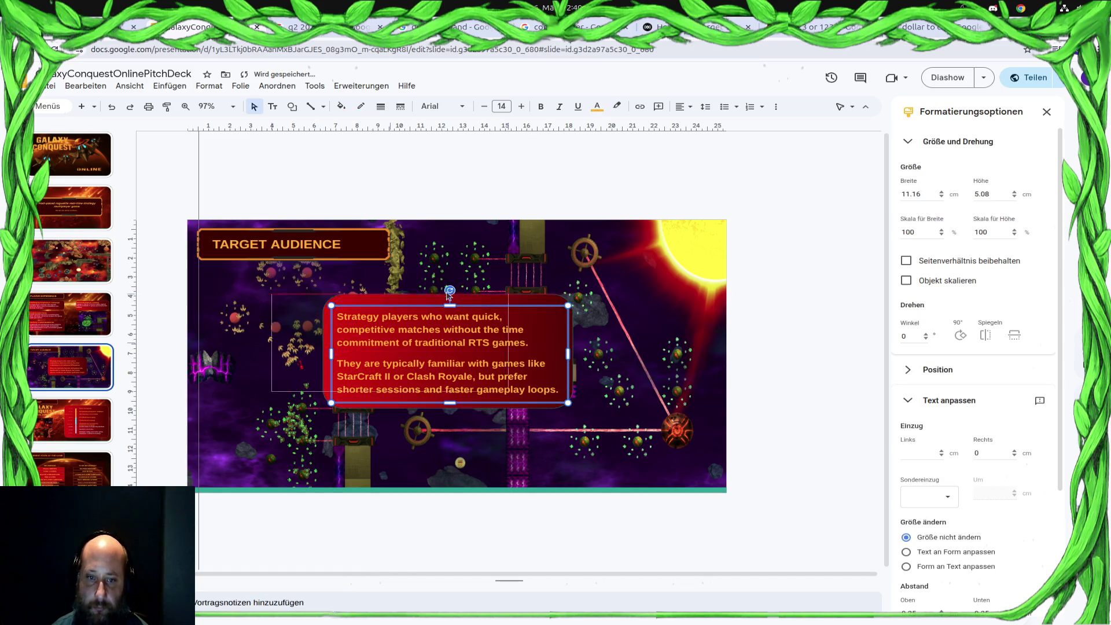
pyautogui.moveTo(409, 278); pyautogui.dragTo(397, 278)
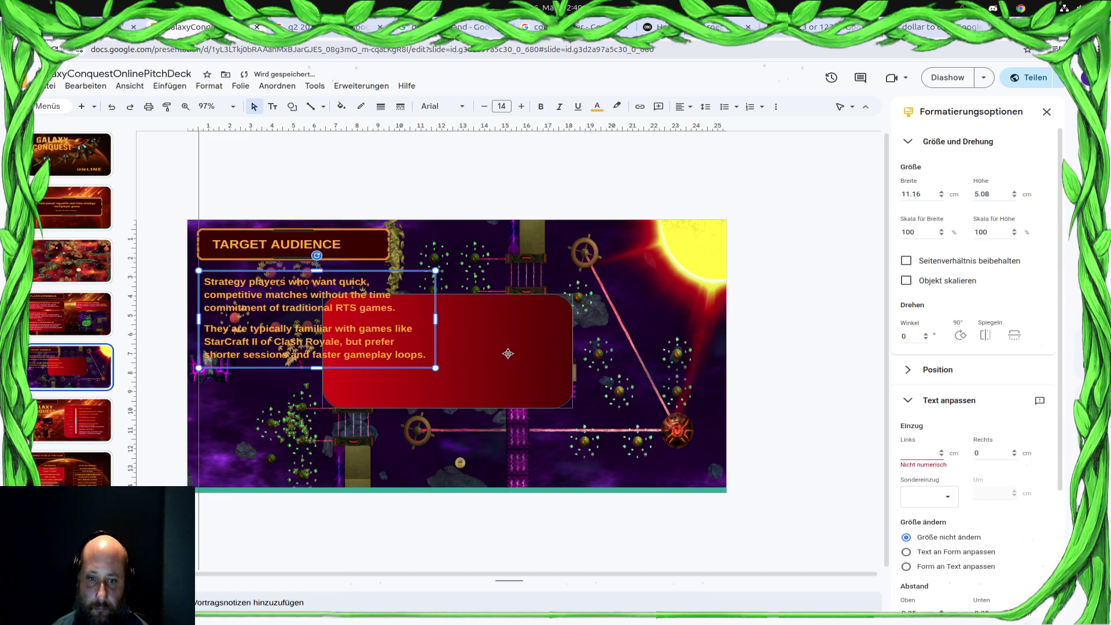
pyautogui.moveTo(405, 289); pyautogui.dragTo(537, 325)
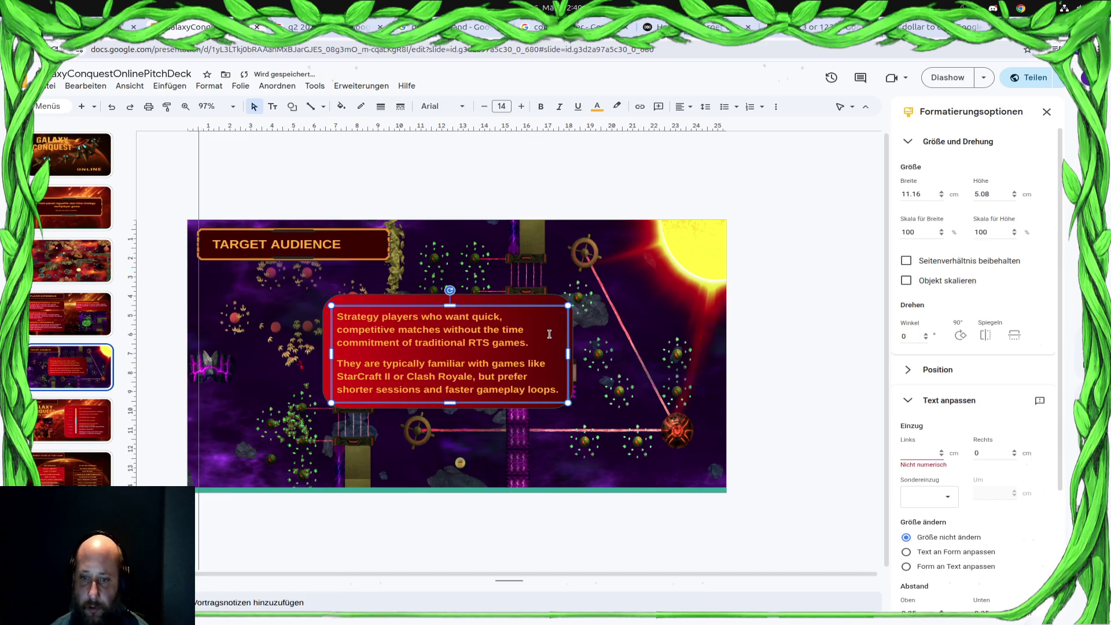
pyautogui.click(526, 297)
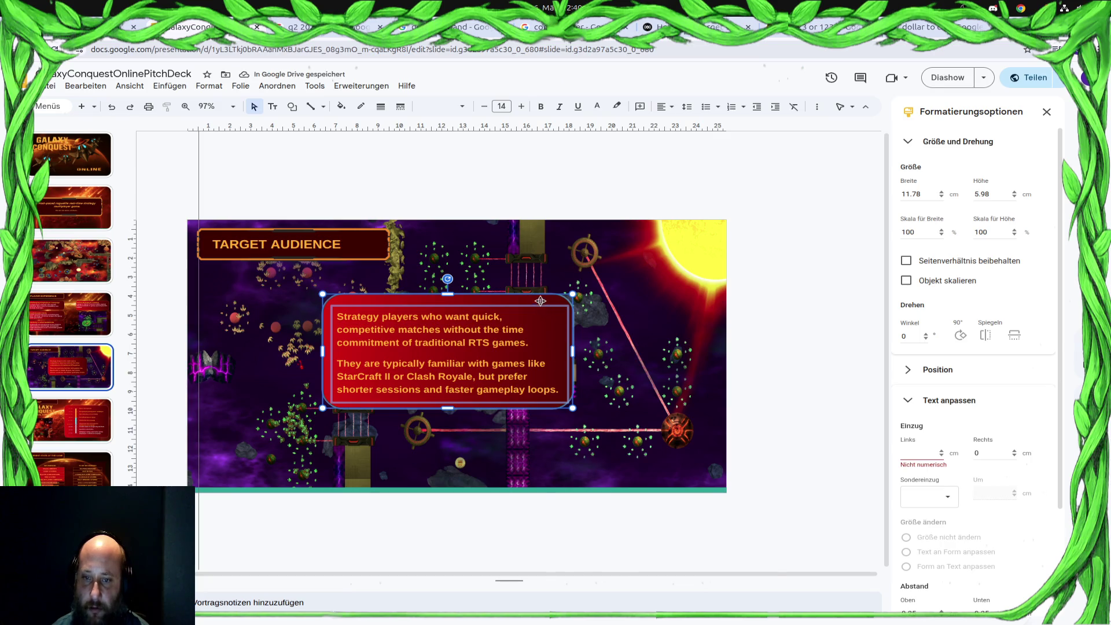
# Group the text box with the red panel and move the group under the header
pyautogui.rightClick(541, 302)
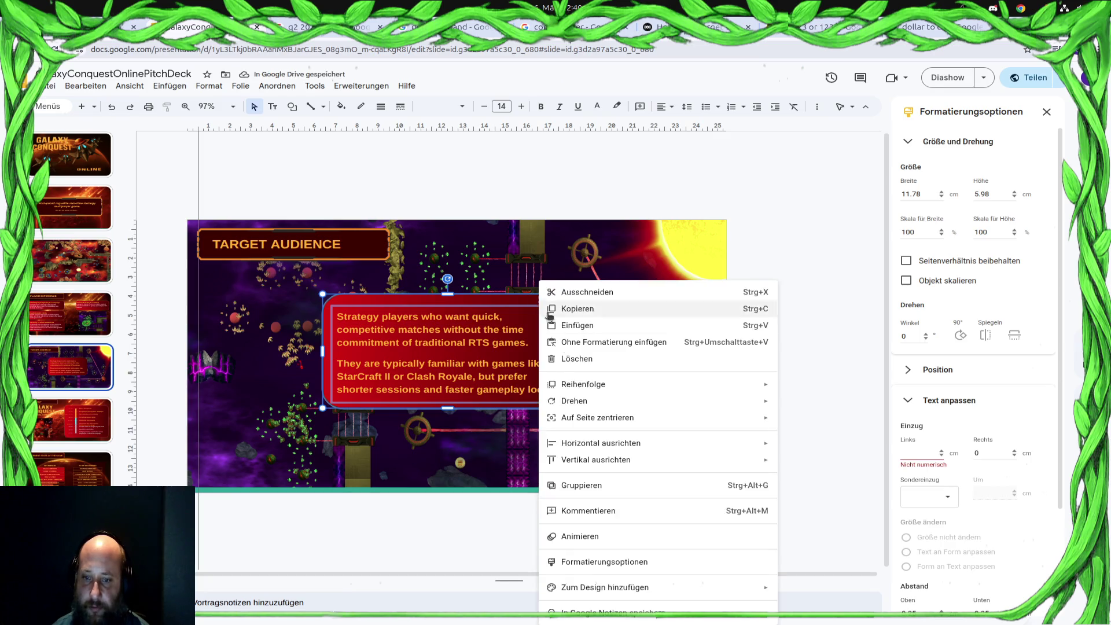
pyautogui.click(576, 485)
pyautogui.moveTo(533, 300); pyautogui.dragTo(408, 282)
# Widen the TARGET AUDIENCE header image to 11.78 cm to match the panel
pyautogui.click(382, 247)
pyautogui.click(386, 249)
pyautogui.moveTo(386, 248); pyautogui.dragTo(439, 244)
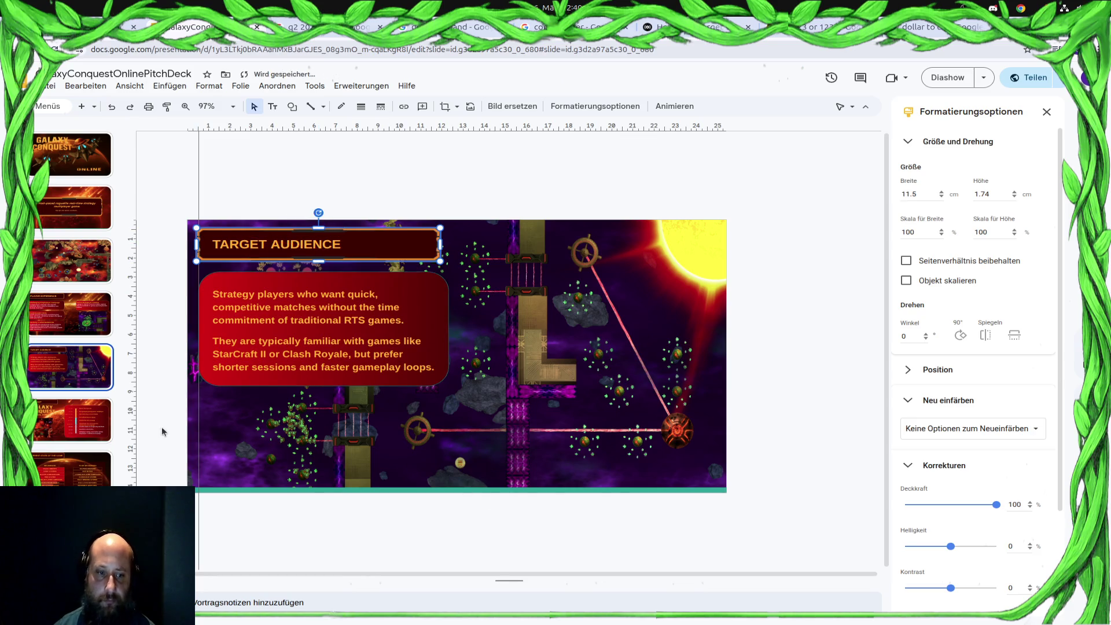
pyautogui.moveTo(440, 244); pyautogui.dragTo(446, 244)
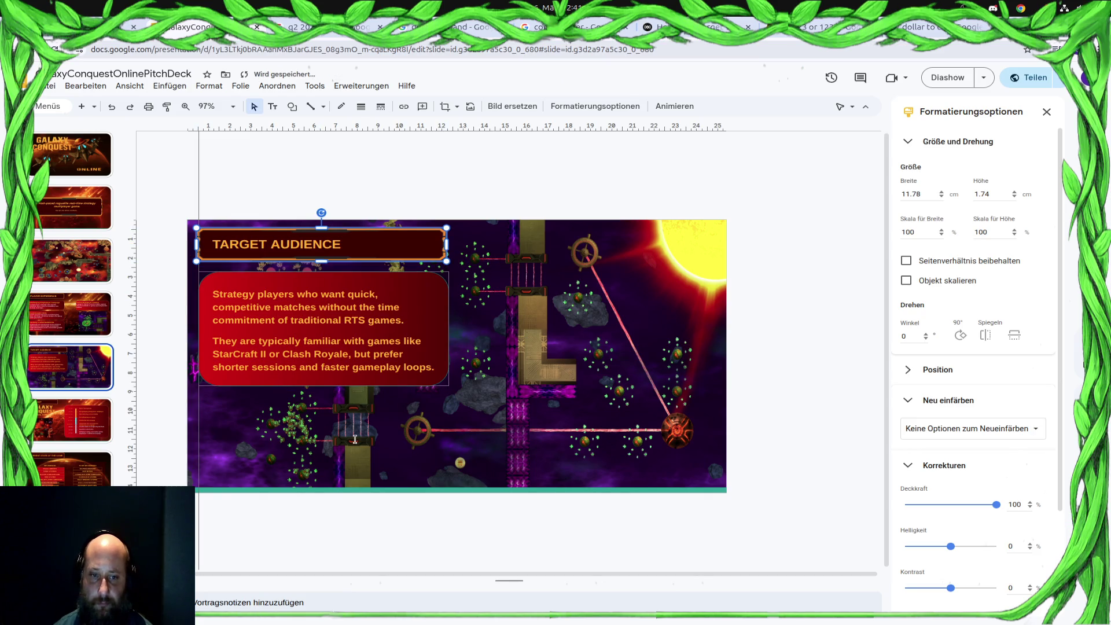
pyautogui.press('Tab')
# Copy and paste the grouped red panel to make a duplicate
pyautogui.click(563, 330)
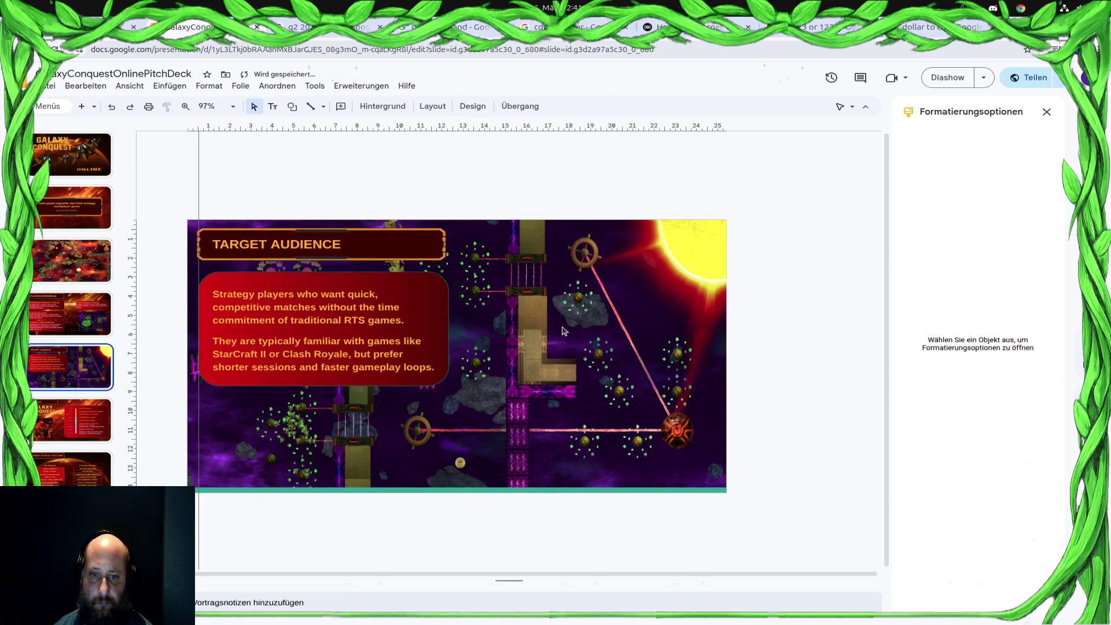
pyautogui.click(398, 286)
pyautogui.hotkey('ctrl', 'c')
pyautogui.hotkey('ctrl', 'v')
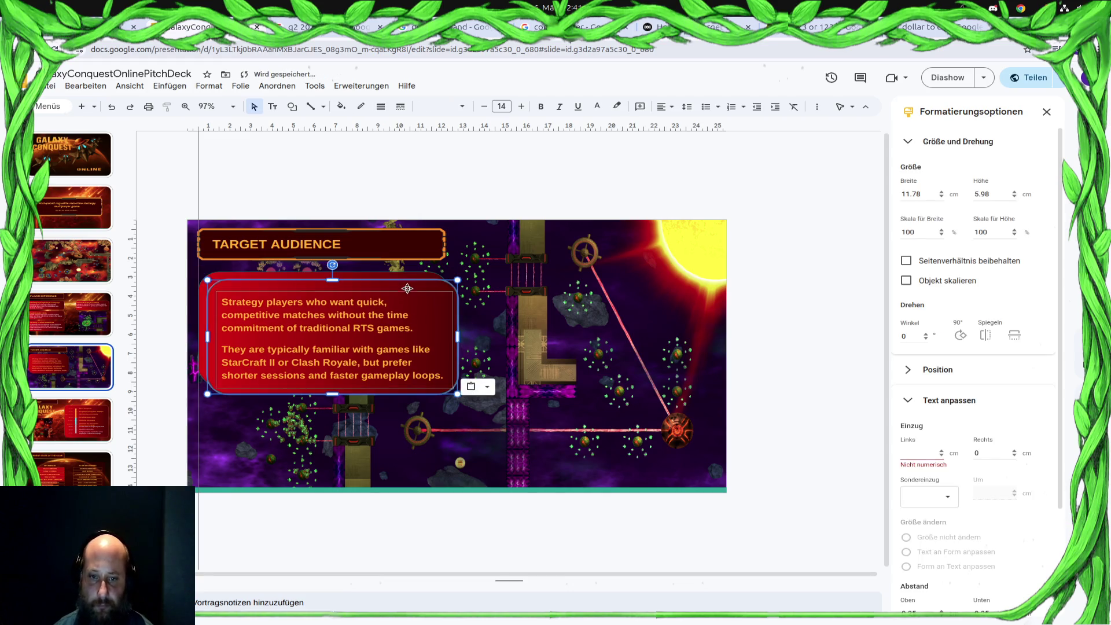
# Move the duplicate panel to the upper right of the slide
pyautogui.moveTo(421, 317)
pyautogui.mouseDown()
pyautogui.moveTo(479, 365)
pyautogui.moveTo(658, 286)
pyautogui.moveTo(643, 281)
pyautogui.mouseUp()
pyautogui.click(623, 342)
pyautogui.click(664, 347)
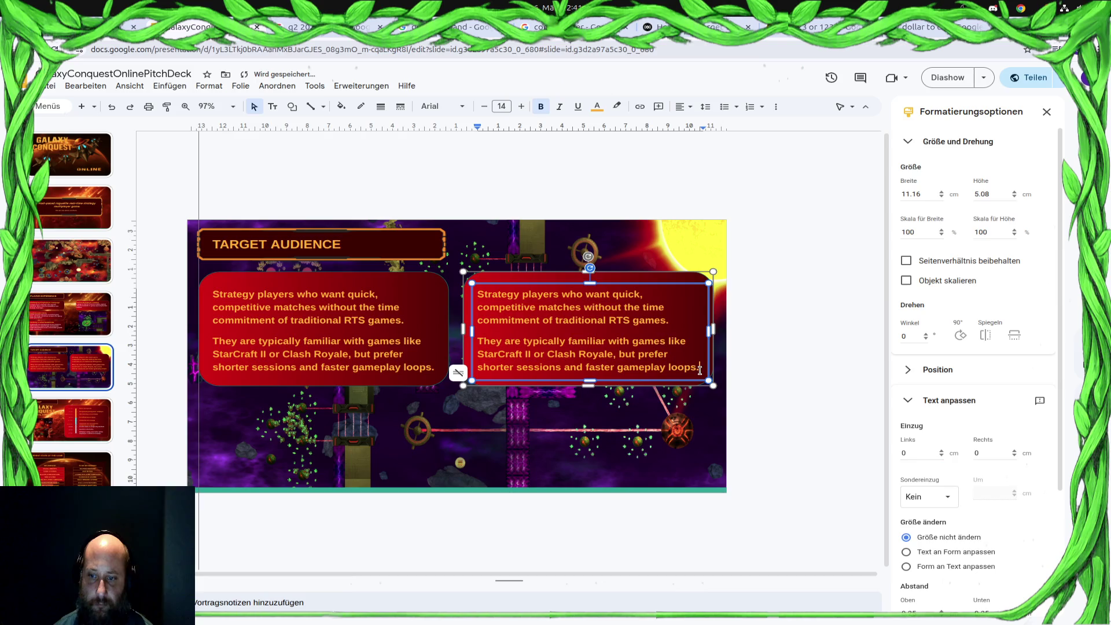
pyautogui.press('Escape')
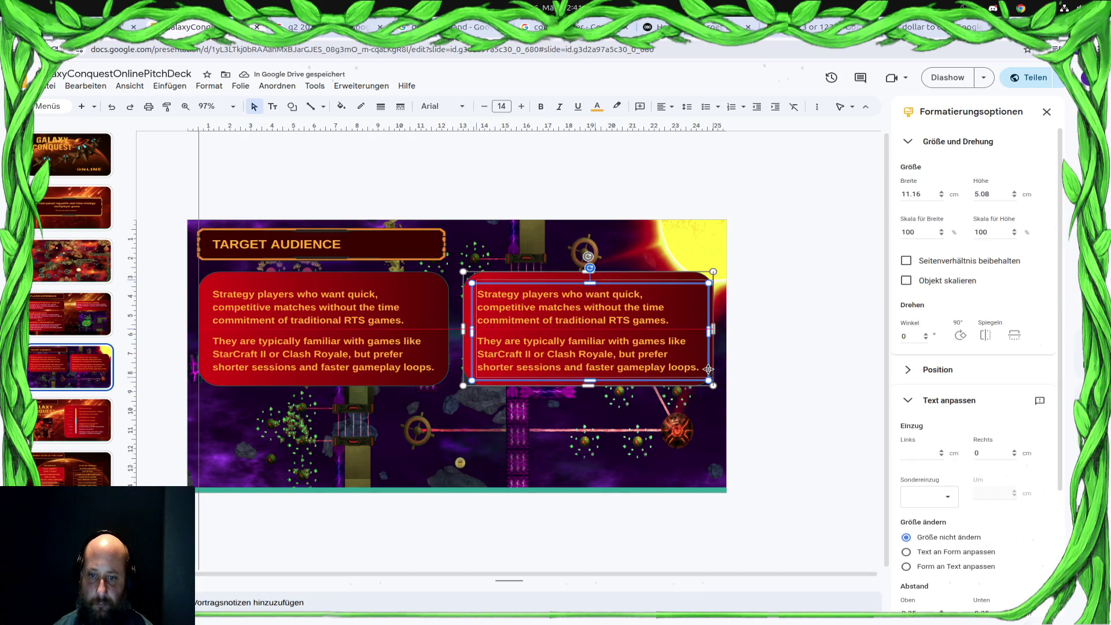
pyautogui.moveTo(701, 369); pyautogui.dragTo(702, 367)
# Replace the duplicate's copied paragraphs with the pasted 'These players:' bullet list
pyautogui.click(695, 363)
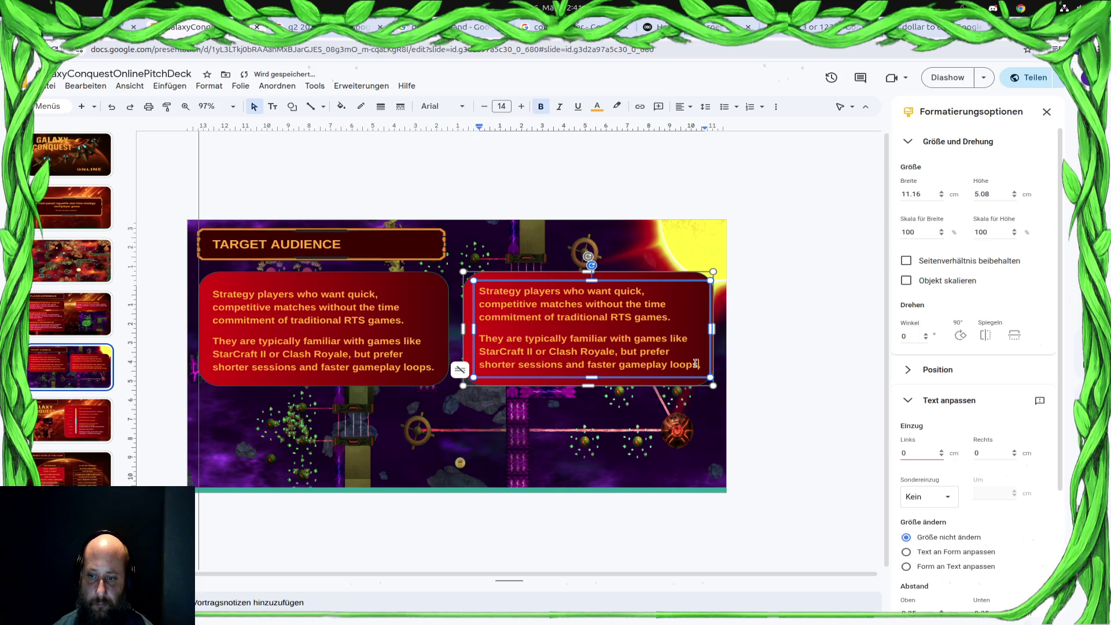
pyautogui.keyDown('shift'); pyautogui.click(481, 289); pyautogui.keyUp('shift')
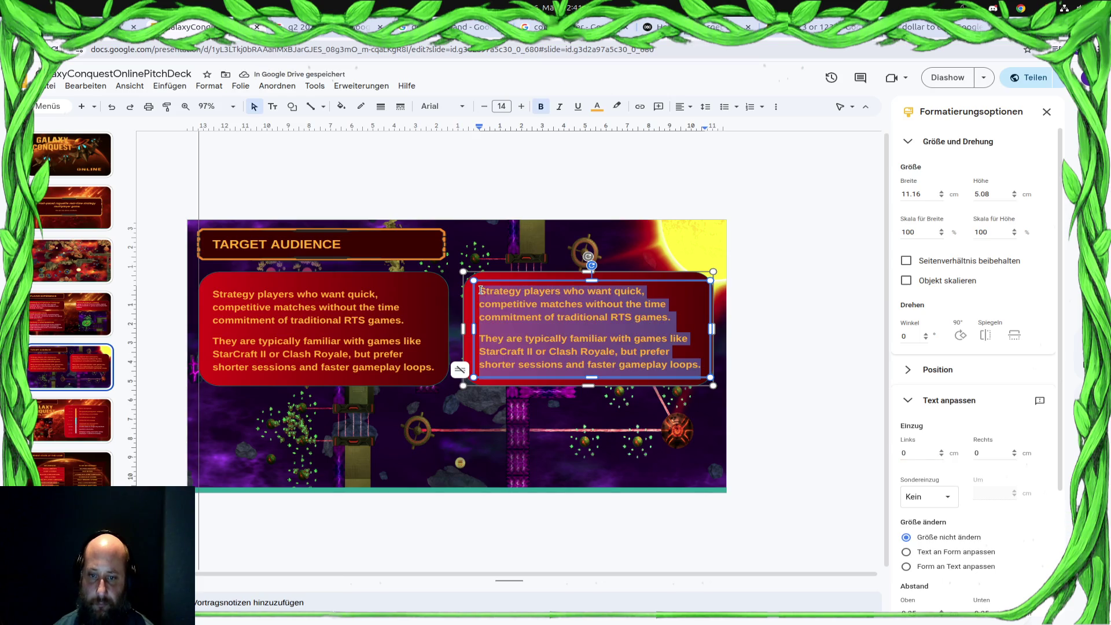
pyautogui.press('Delete')
pyautogui.press('super')
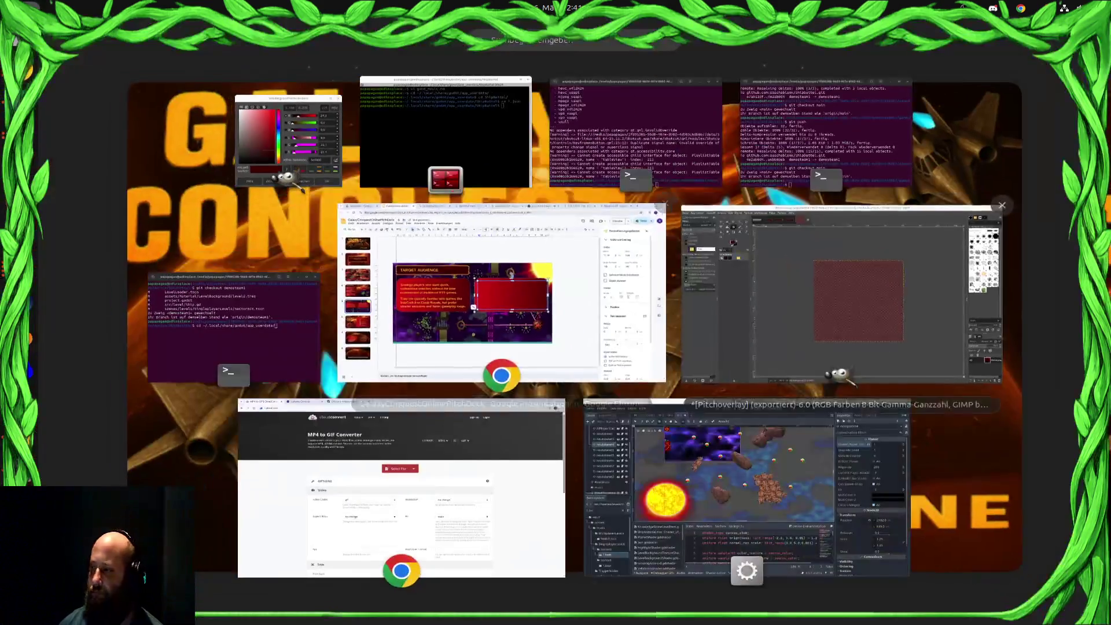
pyautogui.press('super')
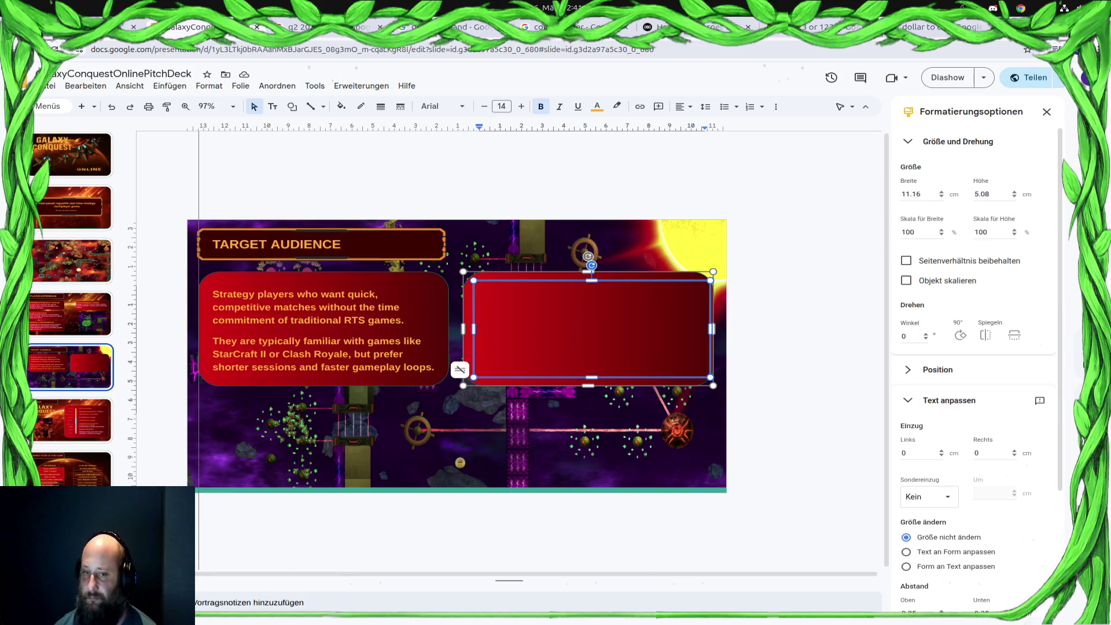
pyautogui.hotkey('ctrl', 'v')
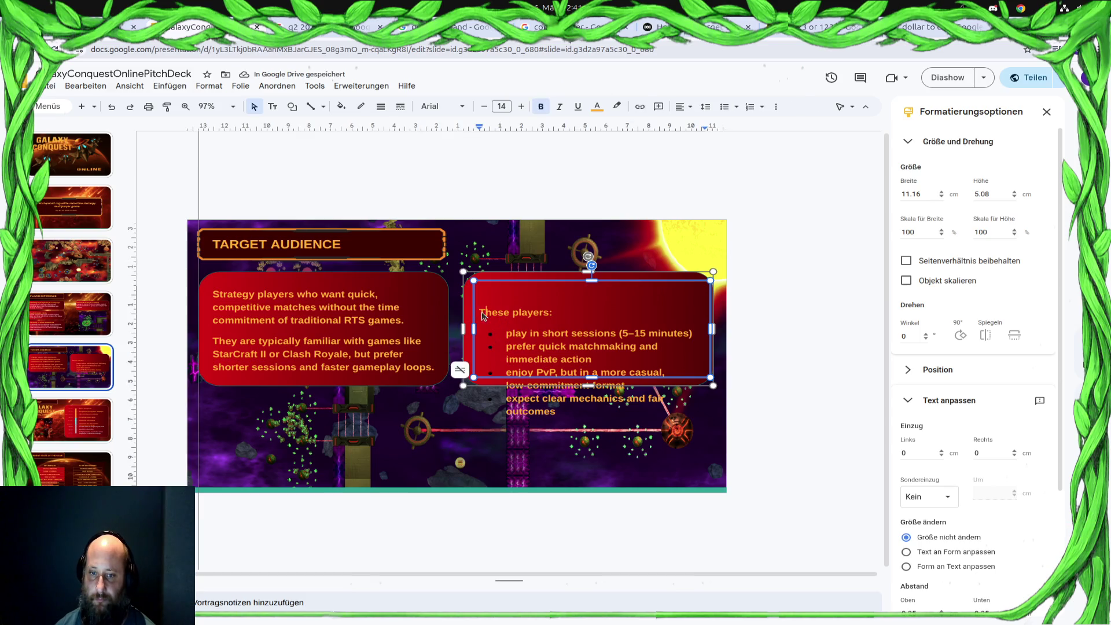
# Remove the blank first line and give the bullet items the matching custom text colour
pyautogui.press('BackSpace')
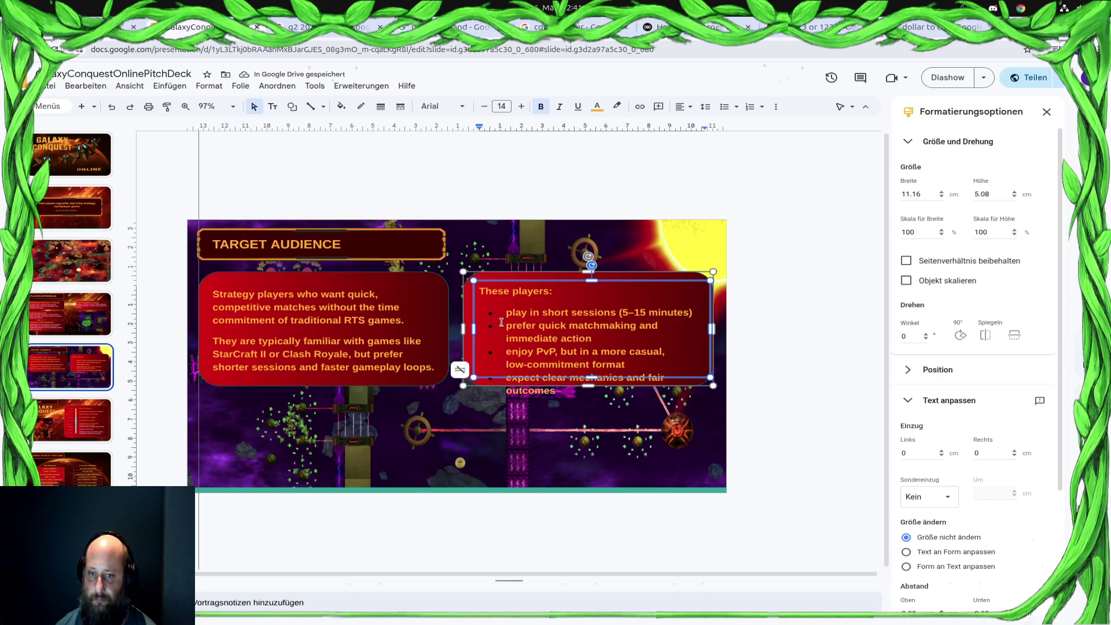
pyautogui.moveTo(490, 311)
pyautogui.mouseDown()
pyautogui.moveTo(666, 362)
pyautogui.moveTo(562, 392)
pyautogui.mouseUp()
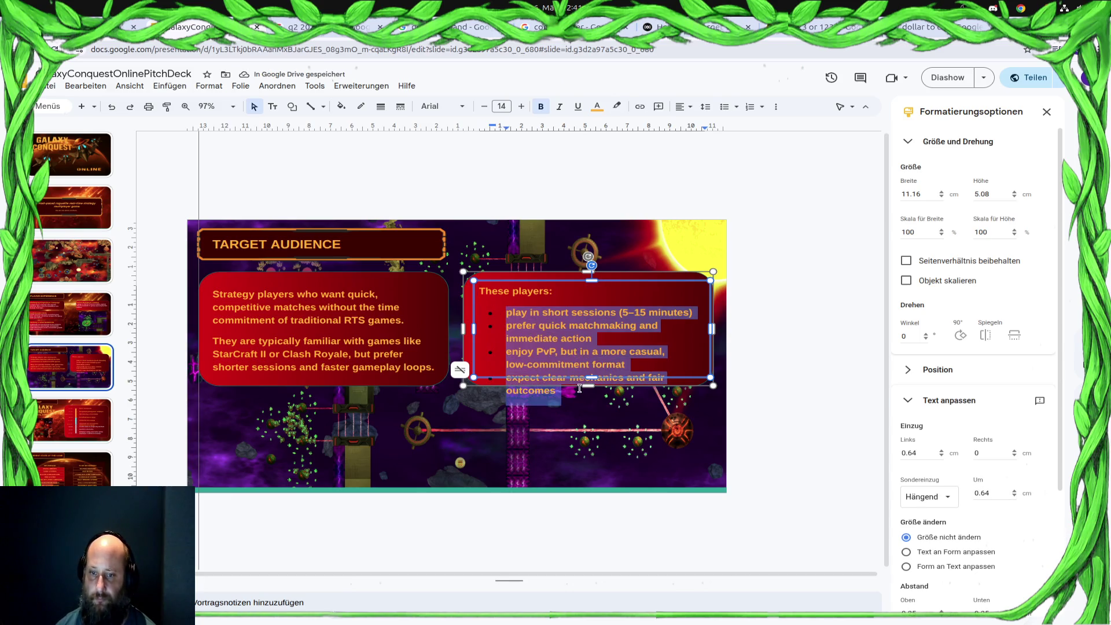
pyautogui.click(597, 107)
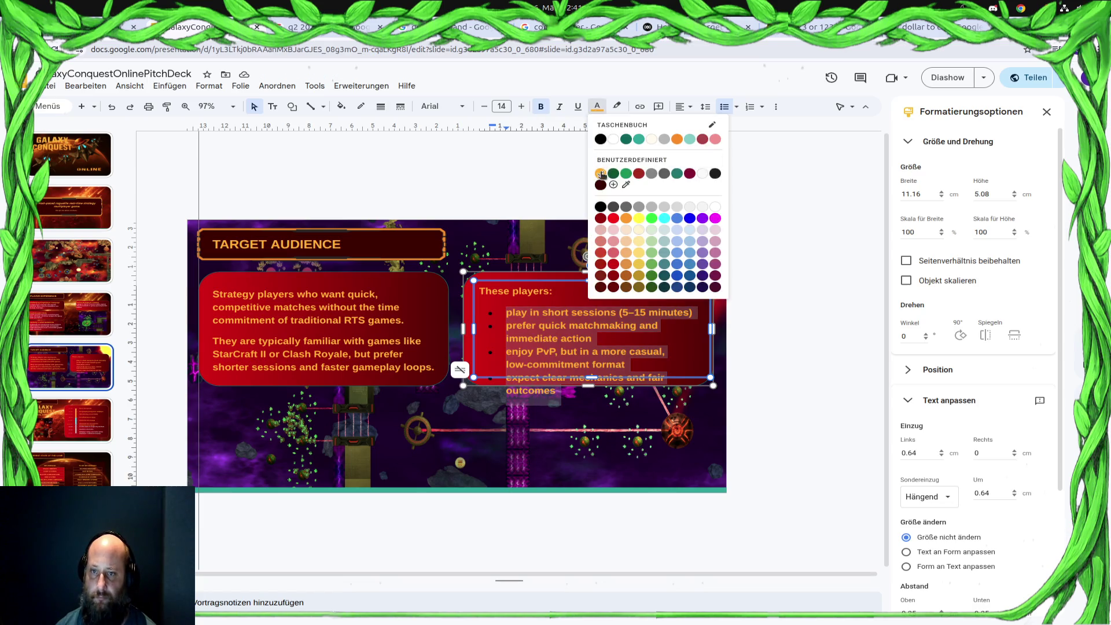
pyautogui.click(601, 174)
pyautogui.click(572, 334)
# Extend the right text box down so all four bullets fit, making the panel 11.78 × 7.5 cm
pyautogui.click(690, 386)
pyautogui.moveTo(592, 385); pyautogui.dragTo(605, 416)
pyautogui.click(579, 296)
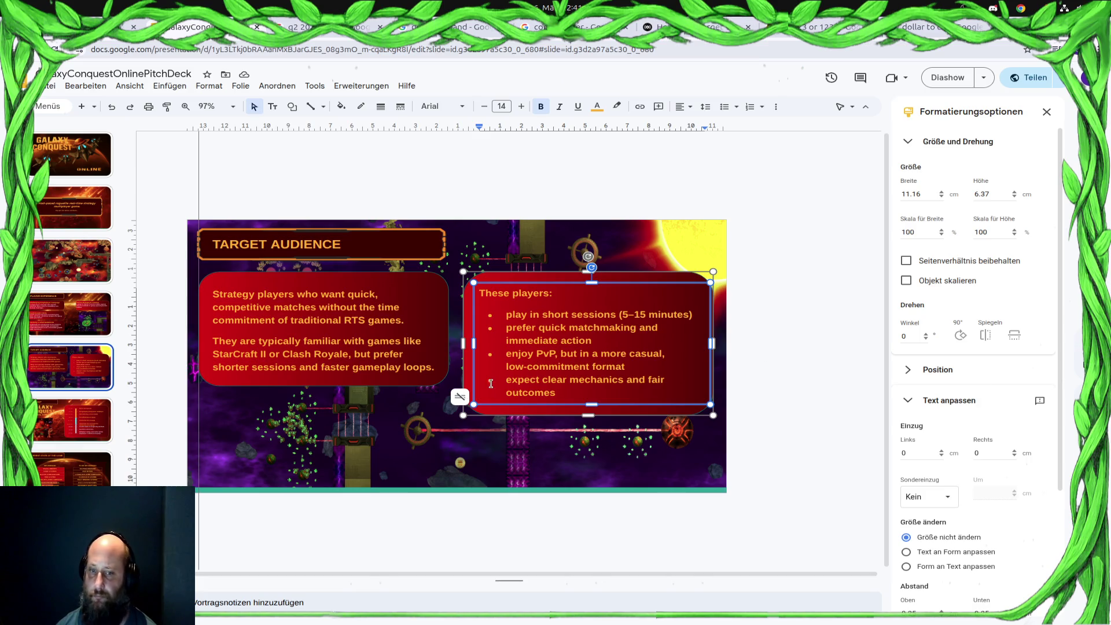
pyautogui.click(413, 368)
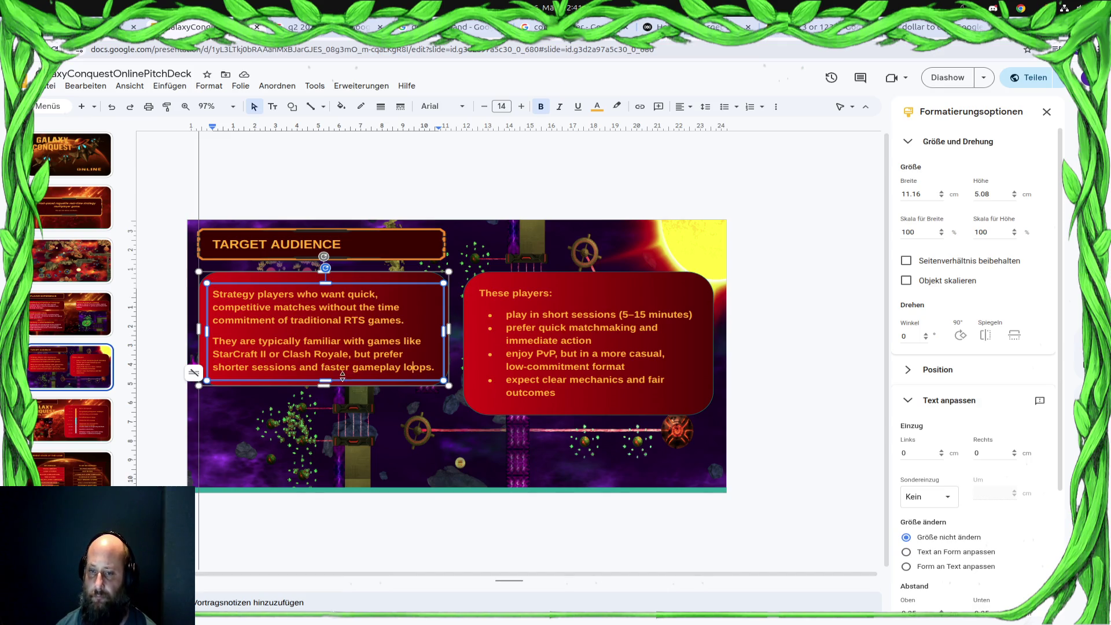
pyautogui.click(620, 294)
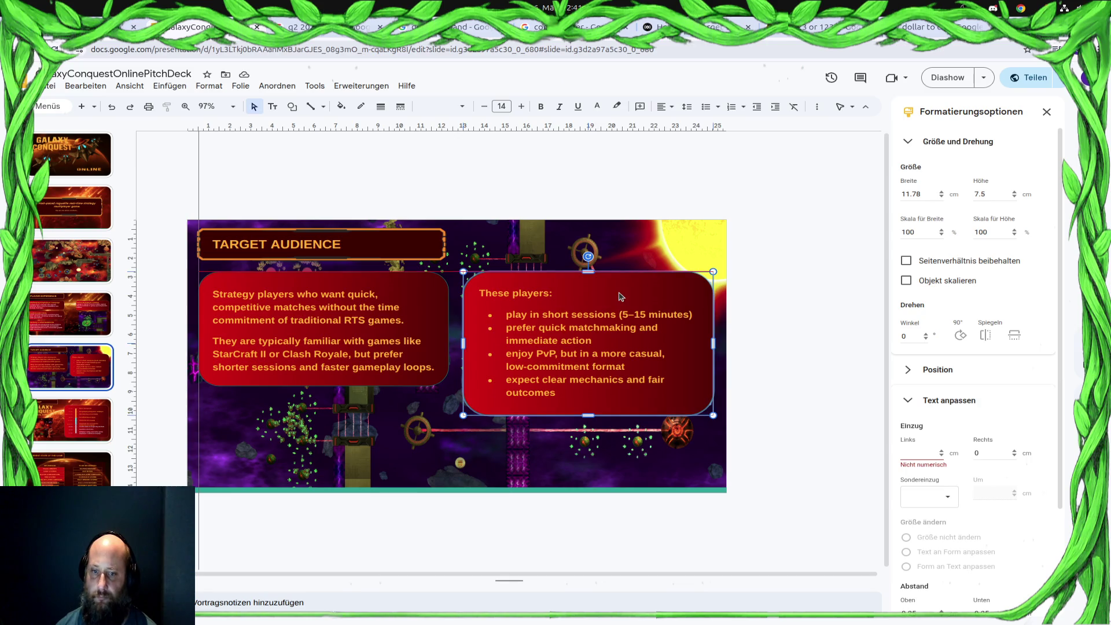
# Shift the right panel's 'These players:' text box slightly upward
pyautogui.click(634, 308)
pyautogui.click(601, 308)
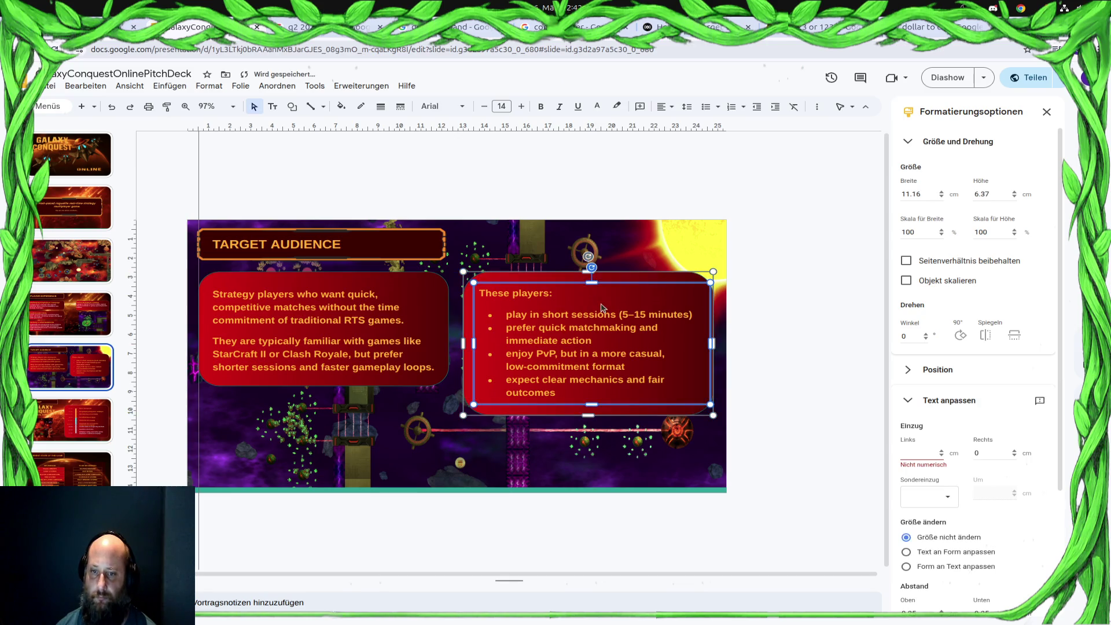
pyautogui.click(560, 294)
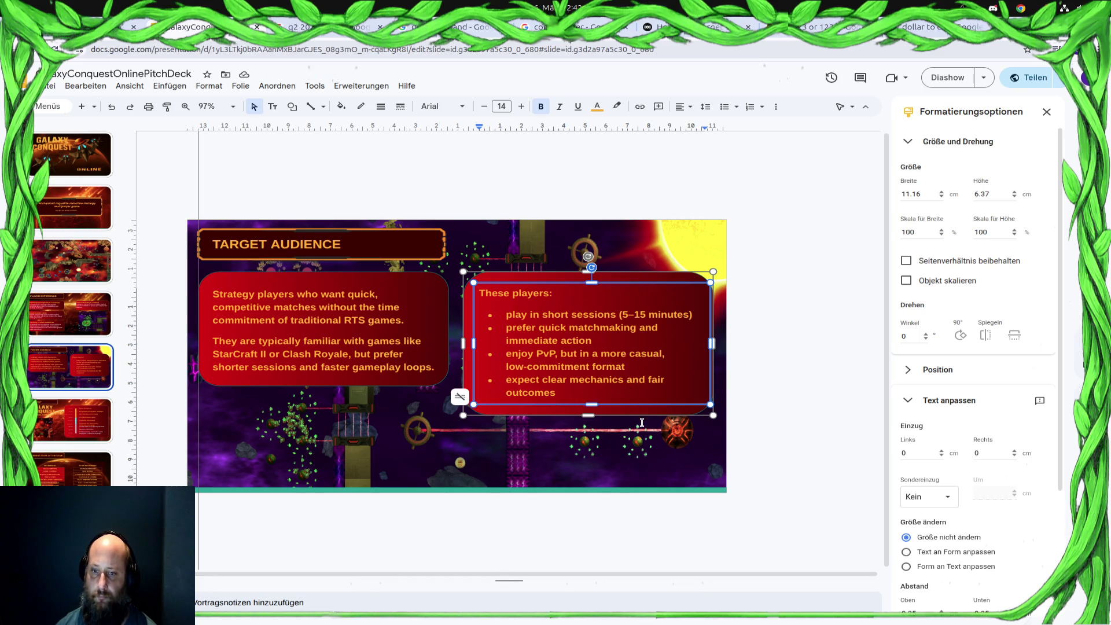
pyautogui.click(373, 369)
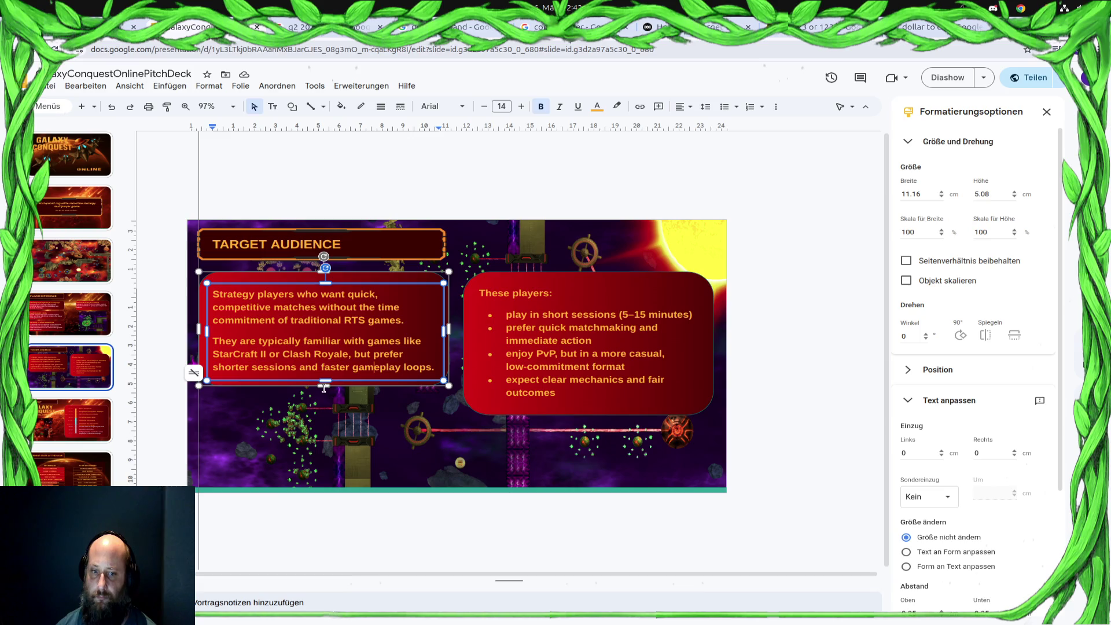
pyautogui.click(642, 401)
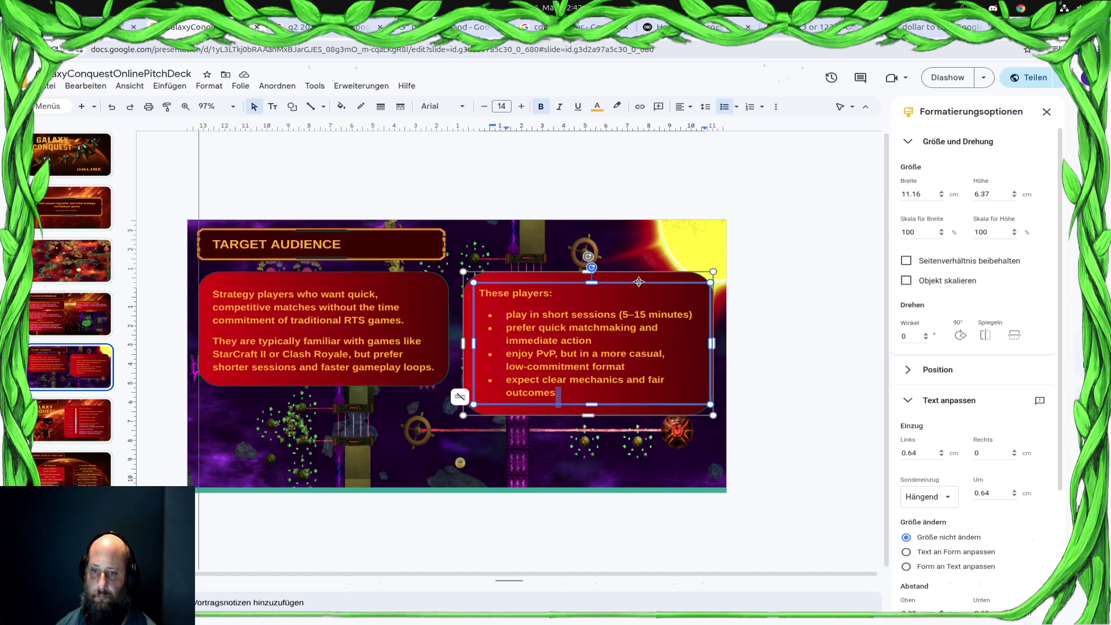
pyautogui.moveTo(639, 278)
pyautogui.mouseDown()
pyautogui.moveTo(641, 253)
pyautogui.moveTo(645, 277)
pyautogui.mouseUp()
# Adjust the blank line between the left panel's two paragraphs
pyautogui.click(375, 369)
pyautogui.click(329, 329)
pyautogui.click(212, 341)
pyautogui.press('Return')
pyautogui.click(407, 333)
pyautogui.press('Delete')
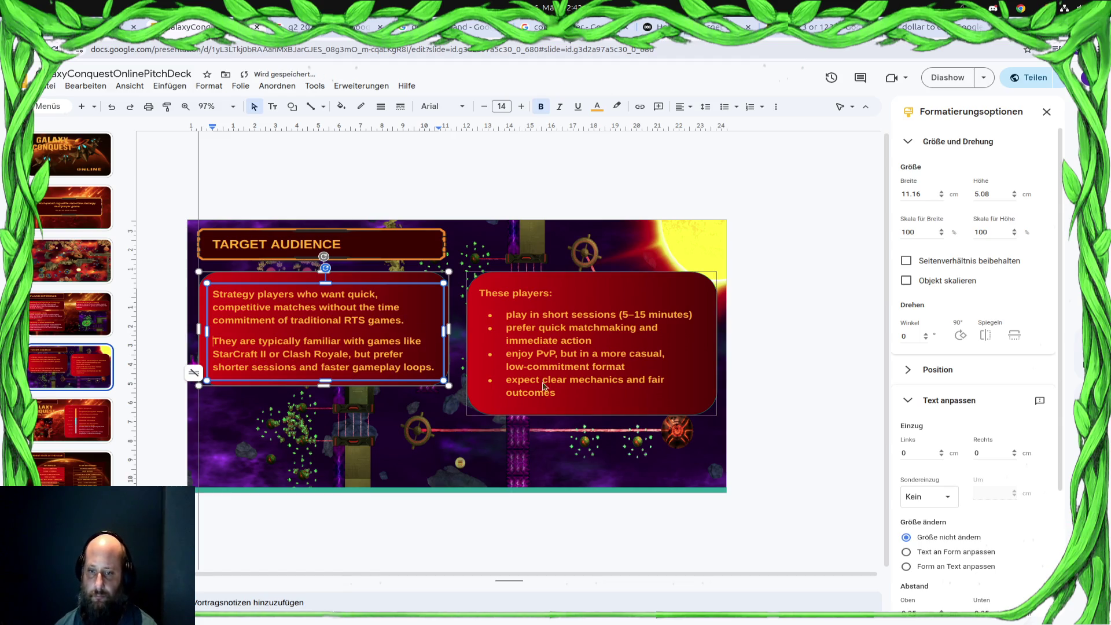
# Paste the 'These players:' list after 'gameplay loops.', stretch the box, delete the right red panel
pyautogui.moveTo(563, 395)
pyautogui.mouseDown()
pyautogui.moveTo(480, 353)
pyautogui.moveTo(478, 293)
pyautogui.mouseUp()
pyautogui.hotkey('ctrl', 'c')
pyautogui.click(436, 367)
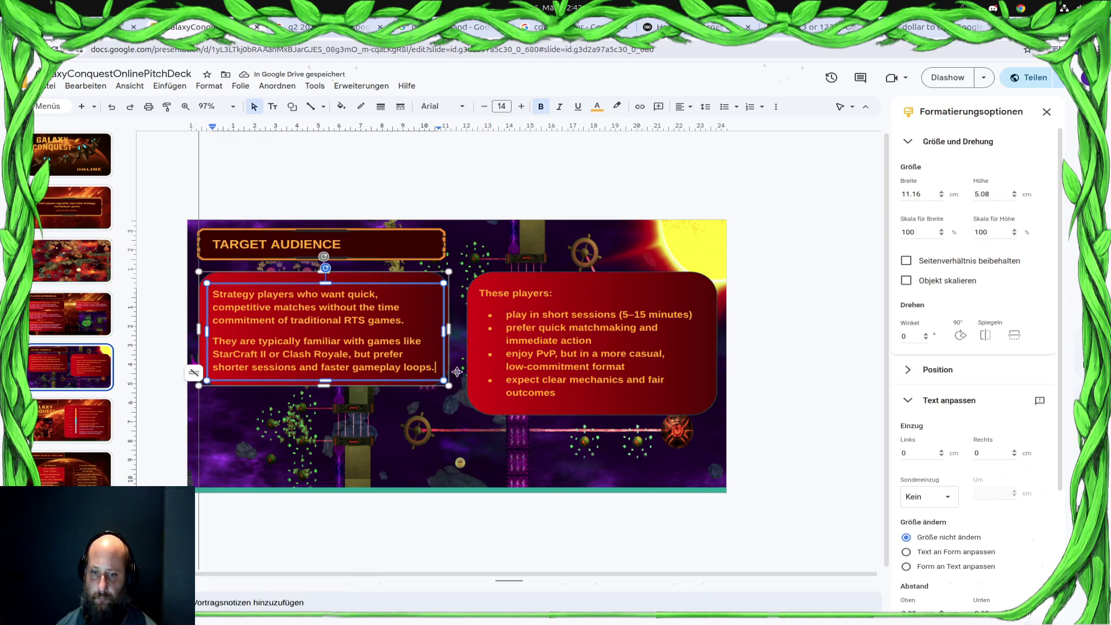
pyautogui.press('Return')
pyautogui.hotkey('ctrl', 'v')
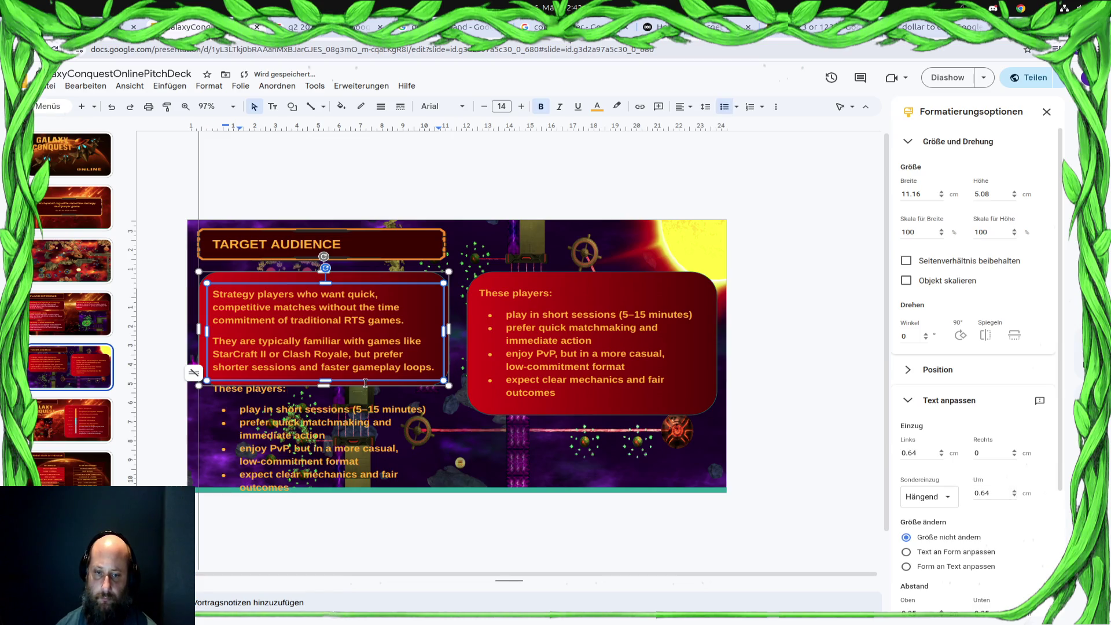
pyautogui.moveTo(325, 385); pyautogui.dragTo(325, 498)
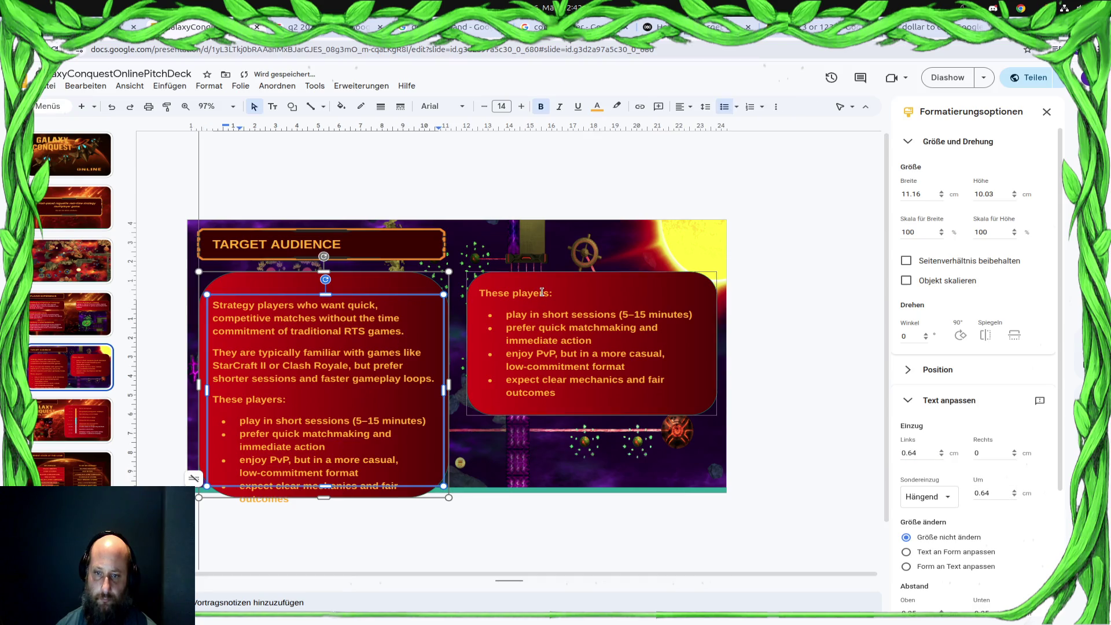
pyautogui.click(602, 273)
pyautogui.press('Delete')
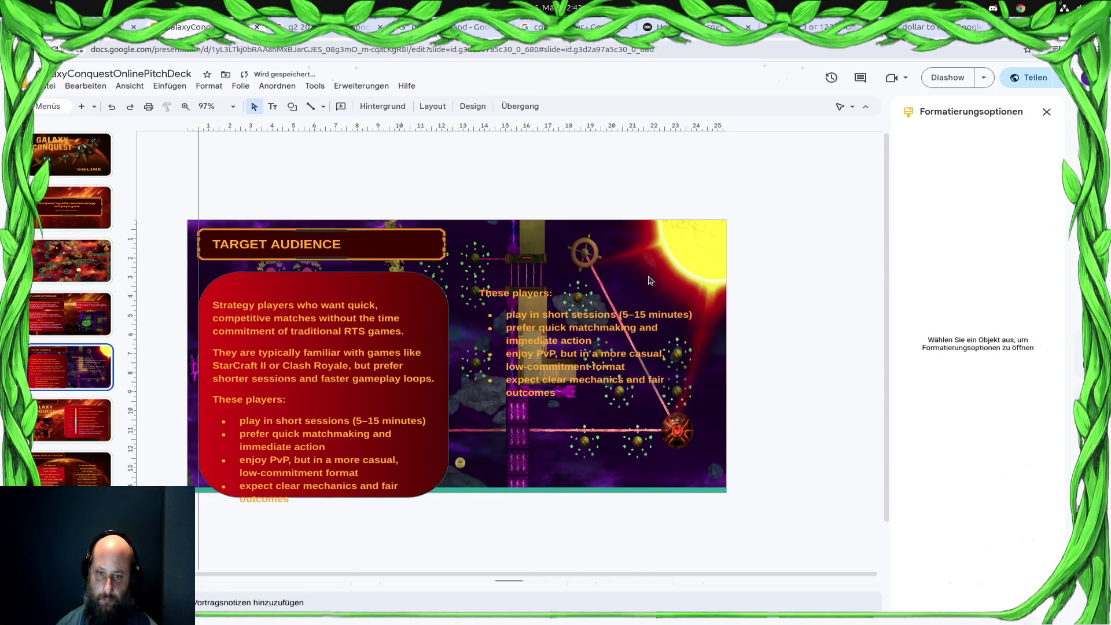
# Delete the leftover right-hand 'These players:' text box
pyautogui.click(573, 296)
pyautogui.press('Delete')
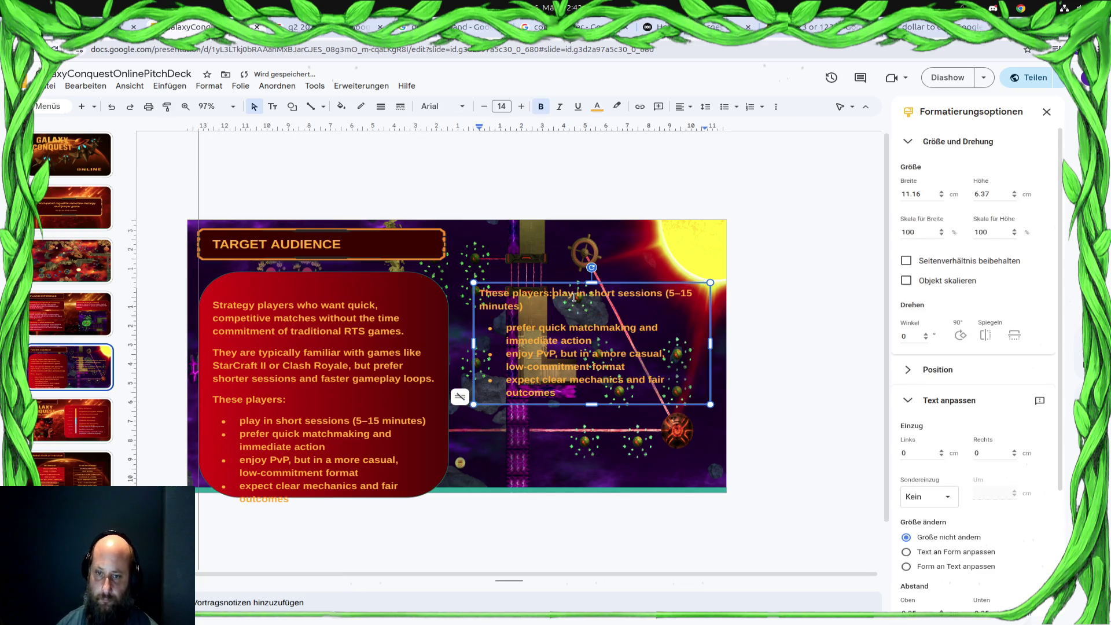
pyautogui.click(569, 284)
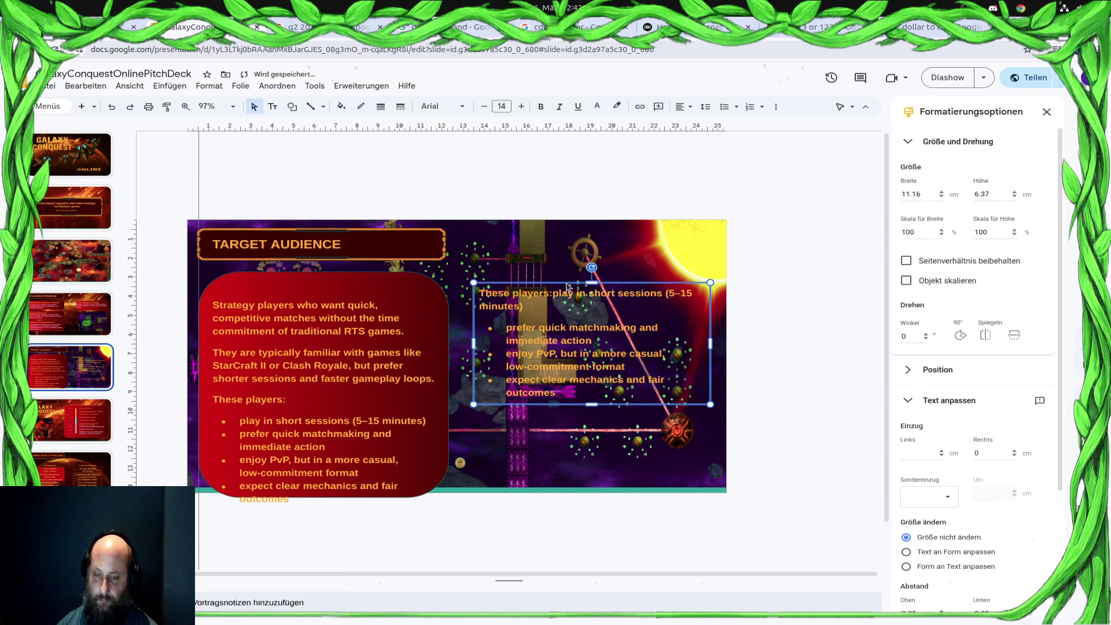
pyautogui.press('Delete')
# Move the red panel to the slide's right side and lengthen its text box to 10.88 cm
pyautogui.click(393, 283)
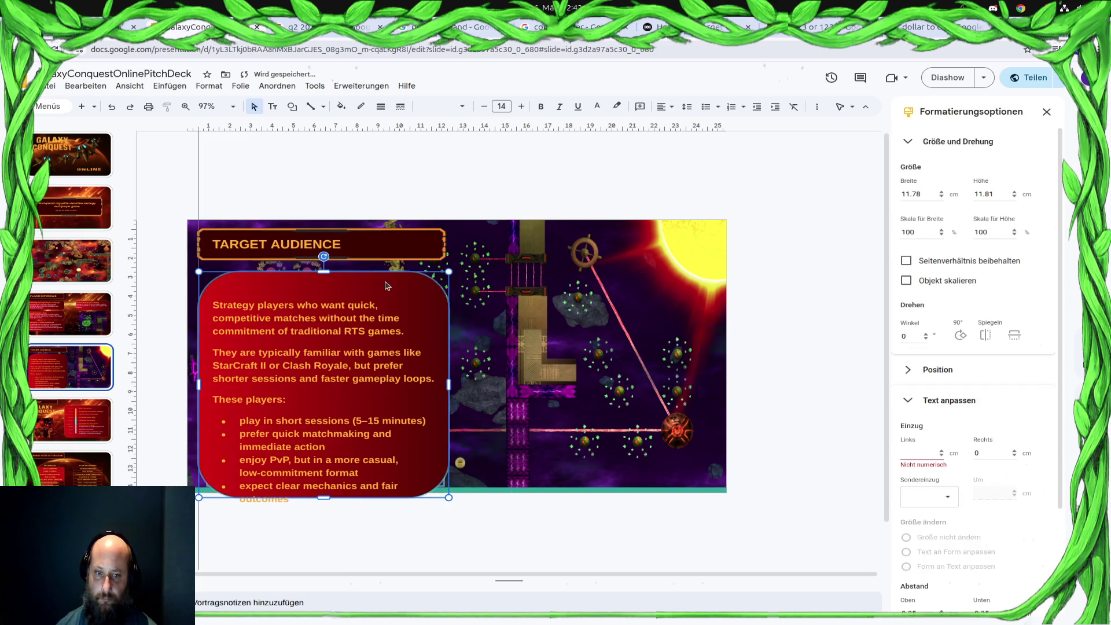
pyautogui.moveTo(344, 287)
pyautogui.mouseDown()
pyautogui.moveTo(522, 301)
pyautogui.moveTo(572, 274)
pyautogui.moveTo(539, 286)
pyautogui.mouseUp()
pyautogui.click(514, 300)
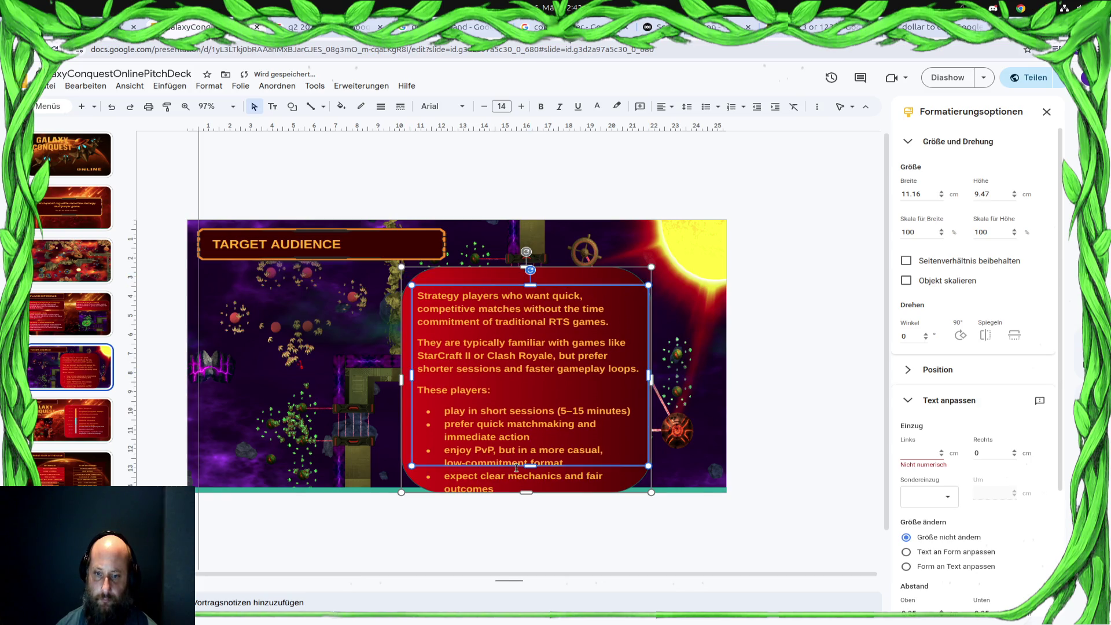
pyautogui.moveTo(534, 466); pyautogui.dragTo(535, 492)
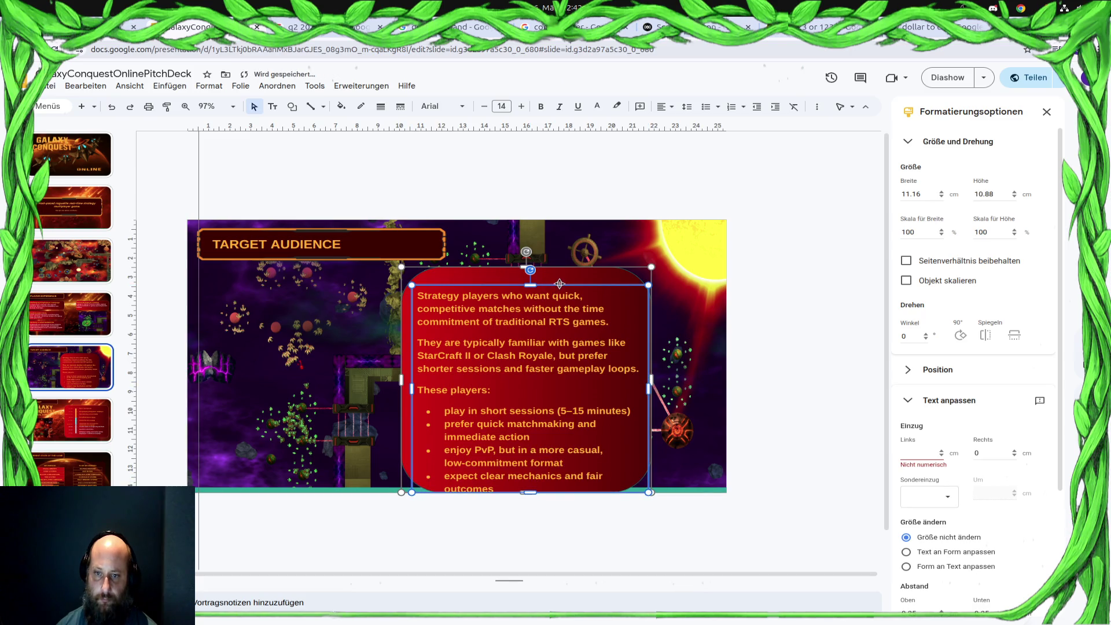
pyautogui.moveTo(560, 284); pyautogui.dragTo(559, 275)
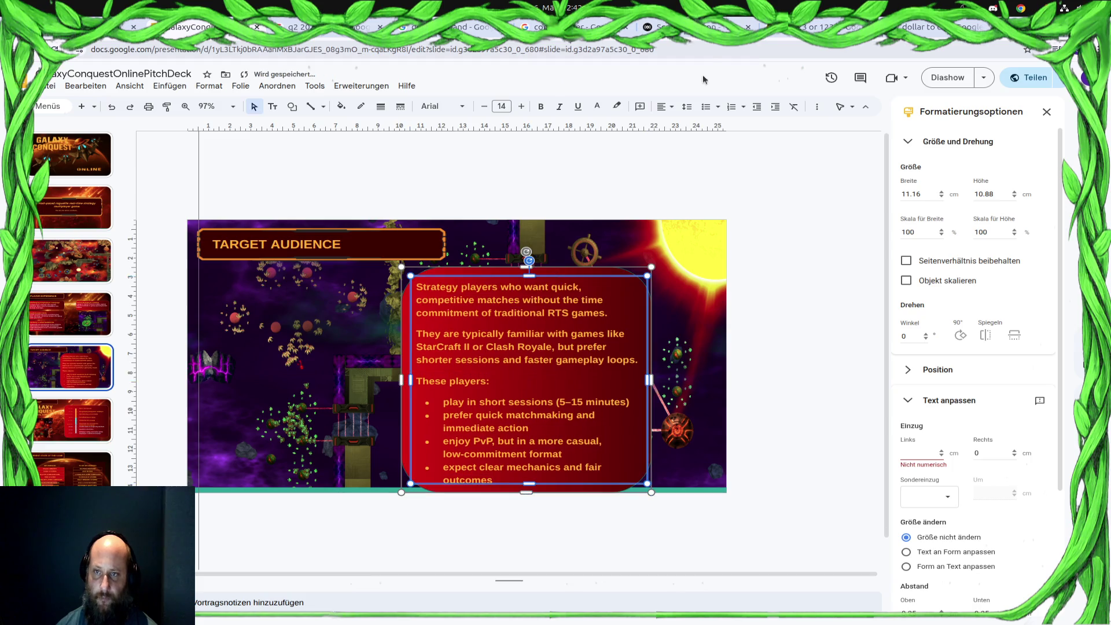
# Briefly switch to the music player tab, then return to the pitch deck window
pyautogui.click(683, 27)
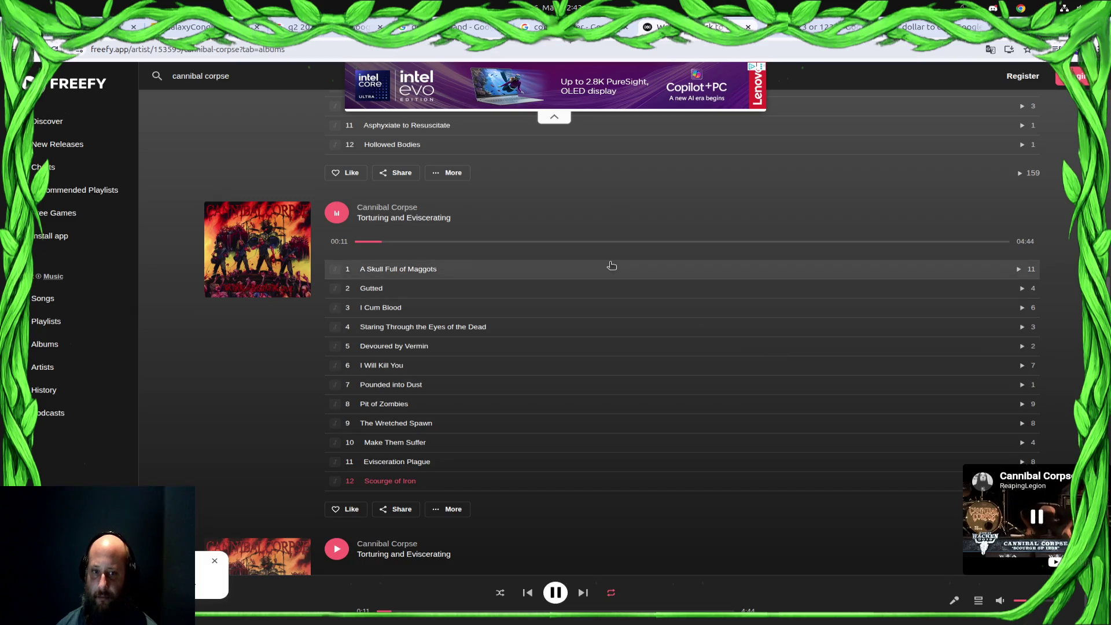
pyautogui.press('super')
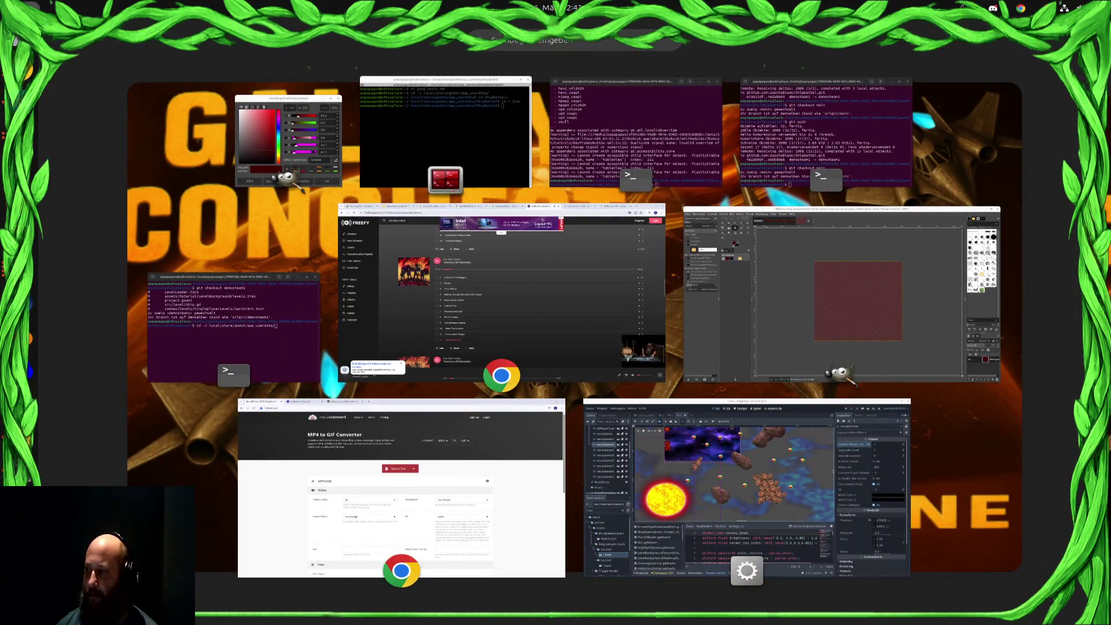
pyautogui.press('super')
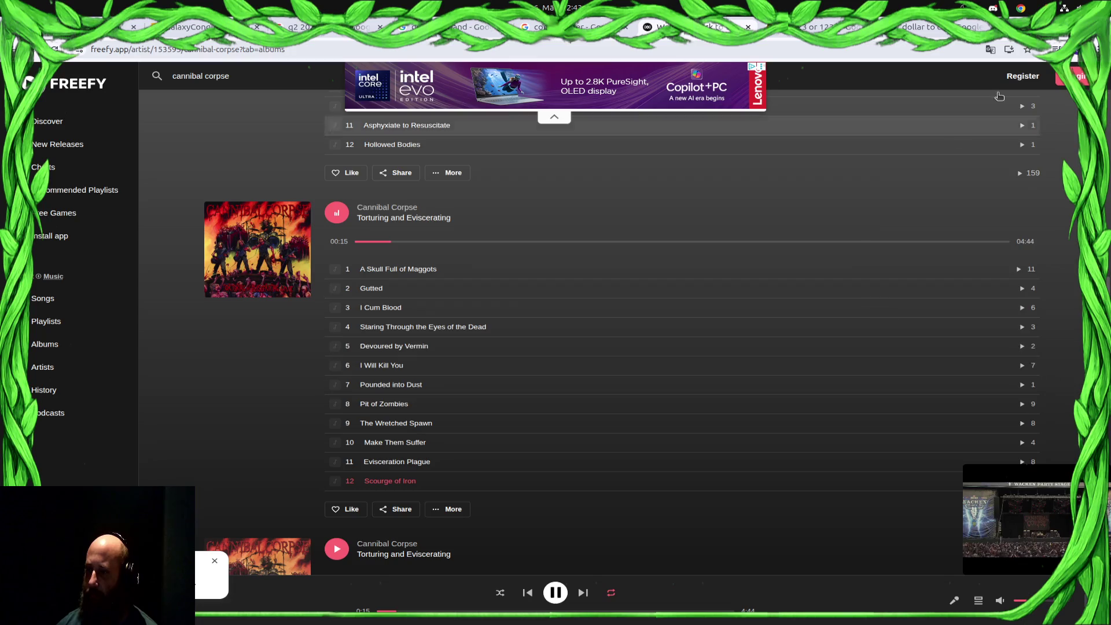
pyautogui.hotkey('alt', 'Tab')
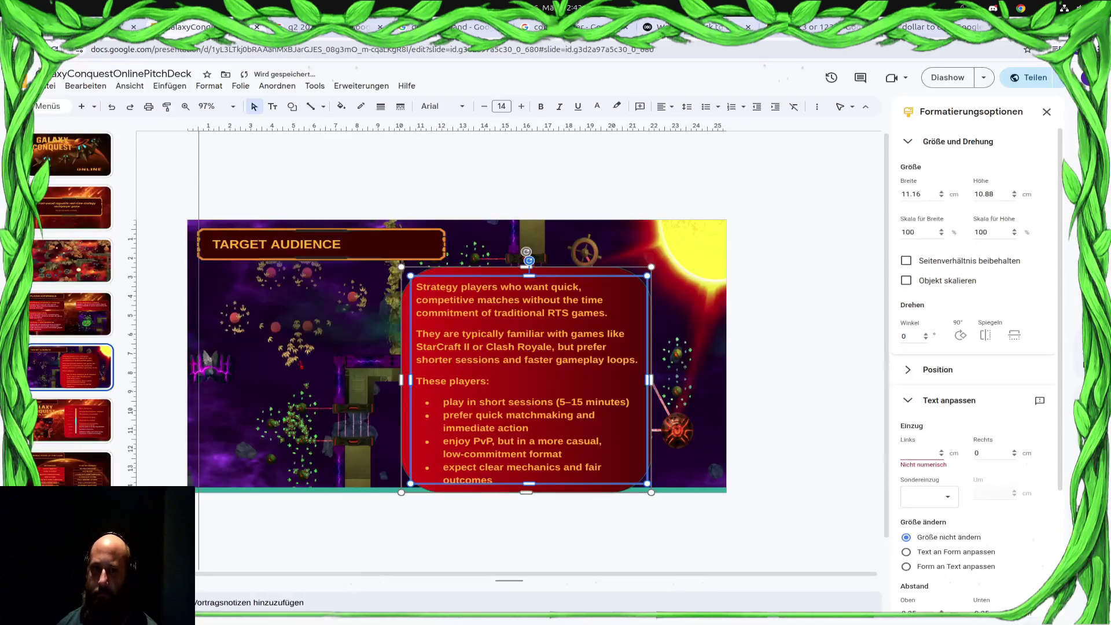
# Glance at the Player Experience and Roadmap slides, then return to Target Audience
pyautogui.click(403, 238)
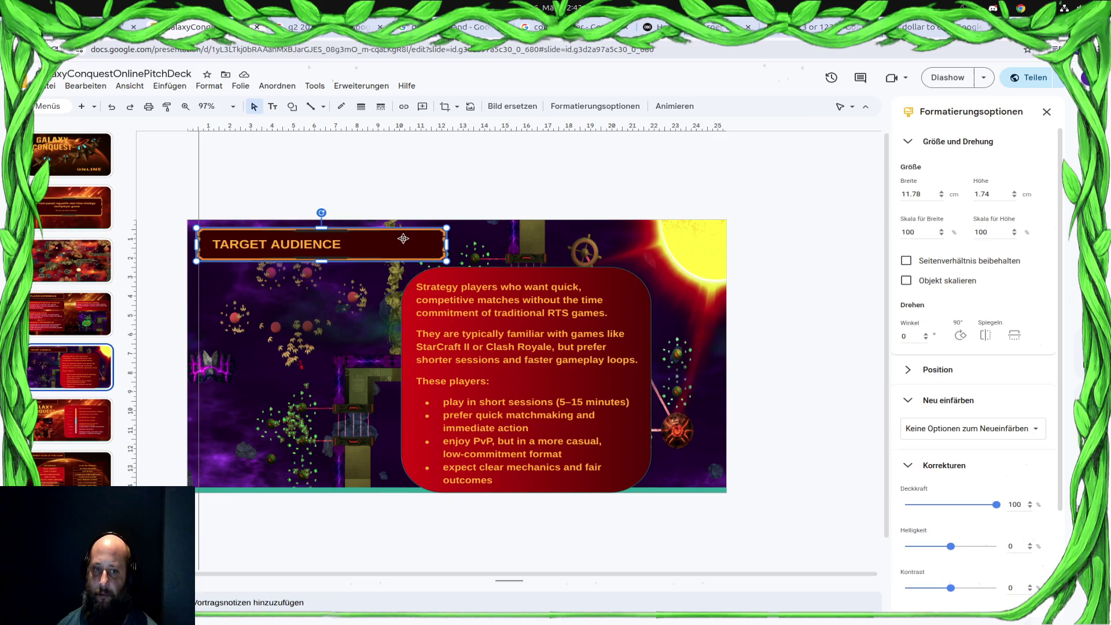
pyautogui.click(73, 314)
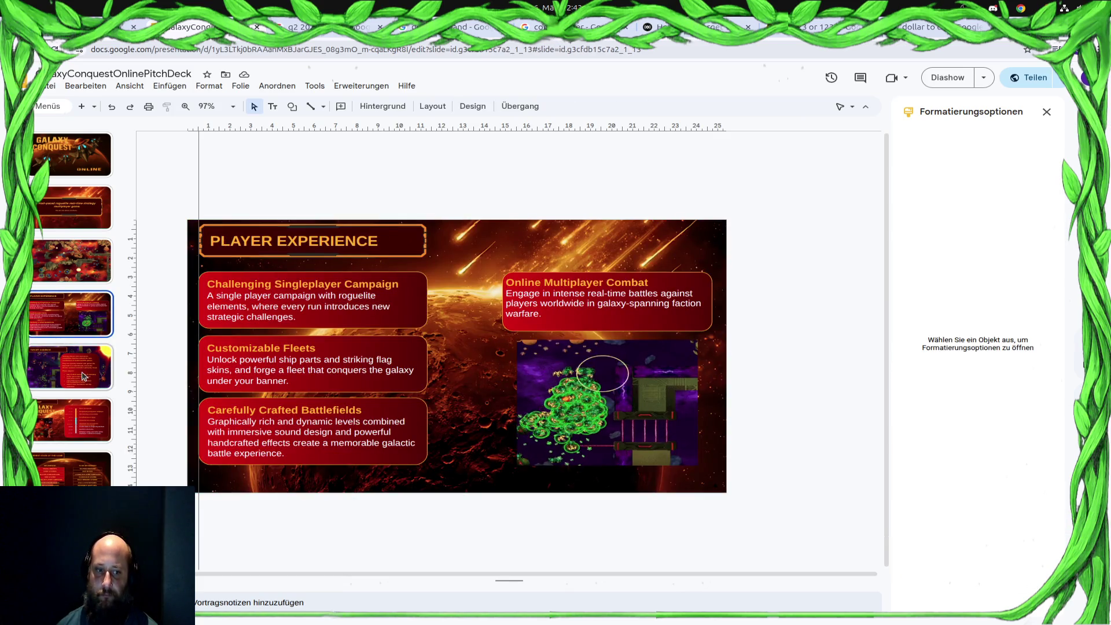
pyautogui.click(72, 367)
pyautogui.click(95, 427)
pyautogui.click(76, 351)
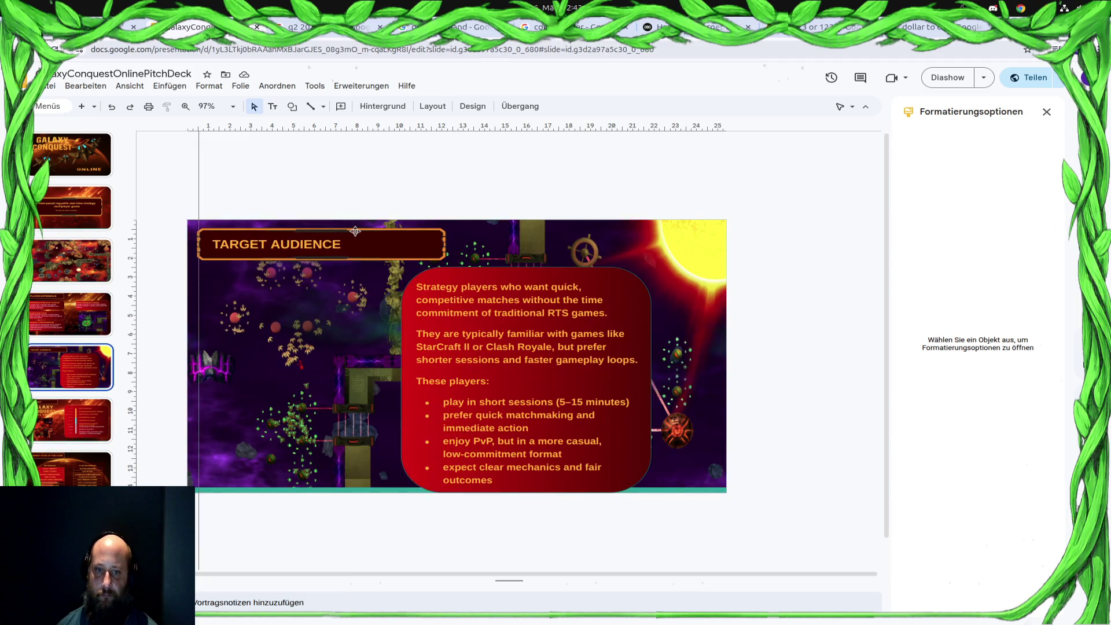
# Nudge the TARGET AUDIENCE title text slightly up and left on its banner
pyautogui.click(394, 242)
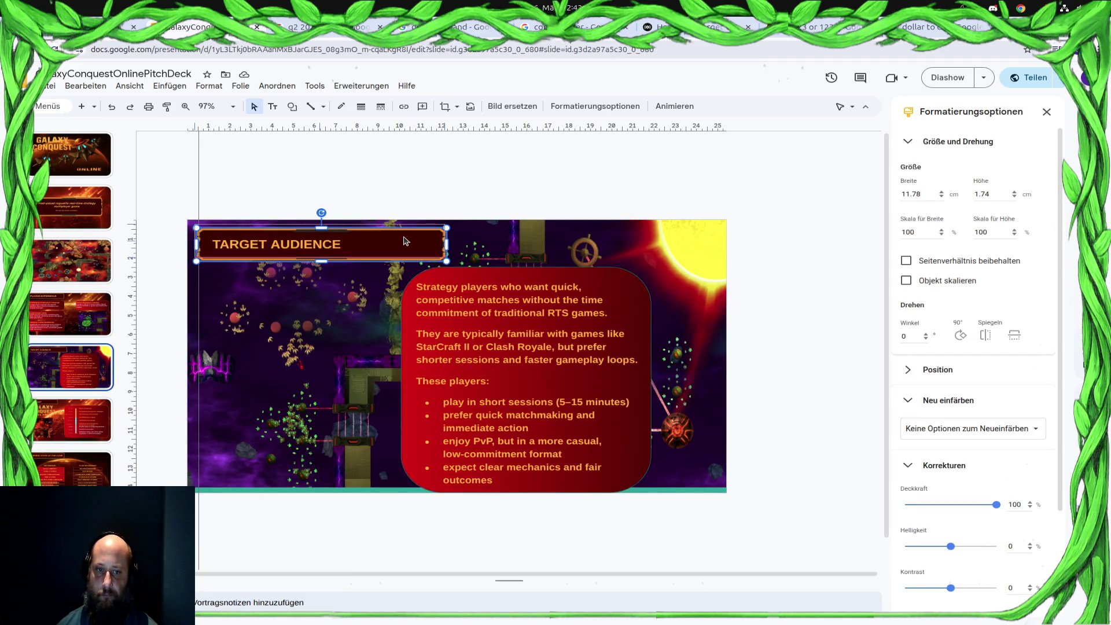
pyautogui.click(326, 245)
pyautogui.click(353, 230)
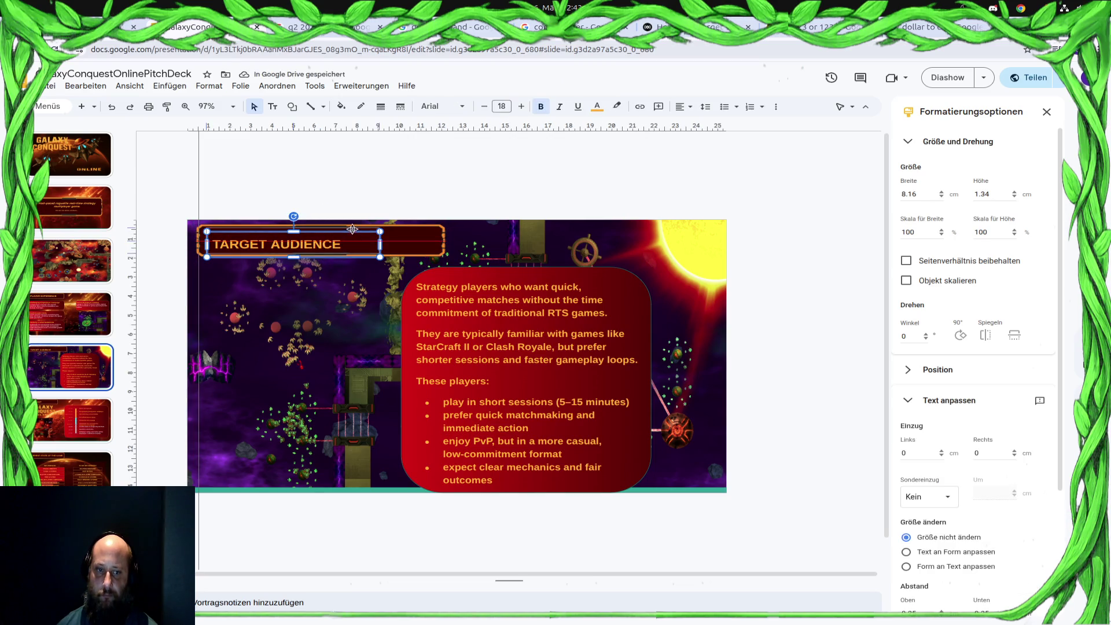
pyautogui.moveTo(352, 227); pyautogui.dragTo(351, 223)
pyautogui.click(318, 255)
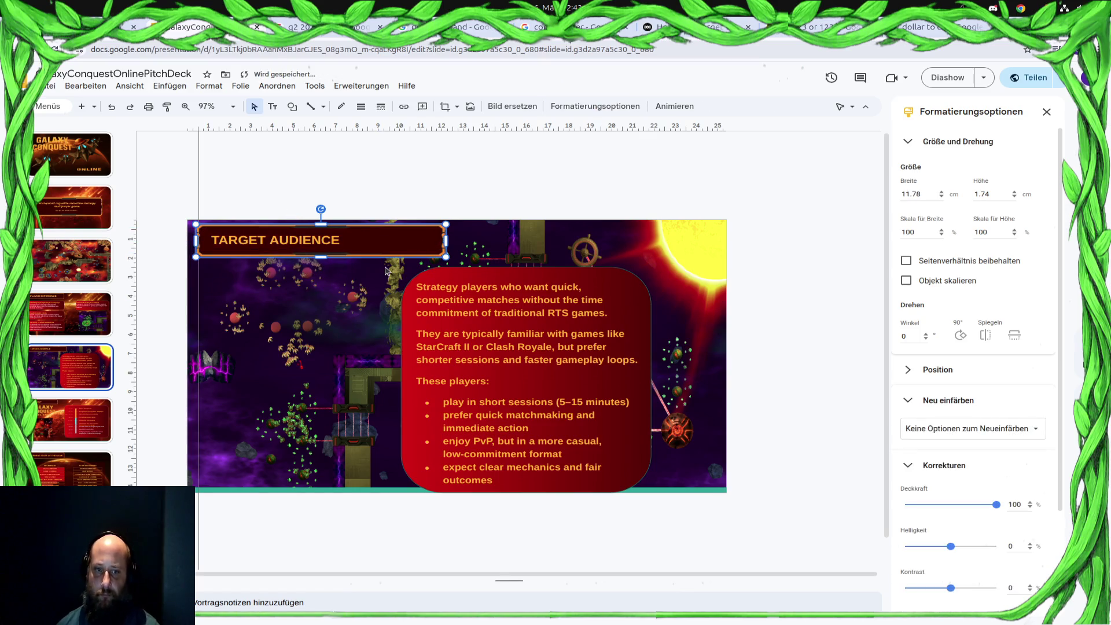
# Reduce all the red panel's text from 14 to 12 pt
pyautogui.click(653, 370)
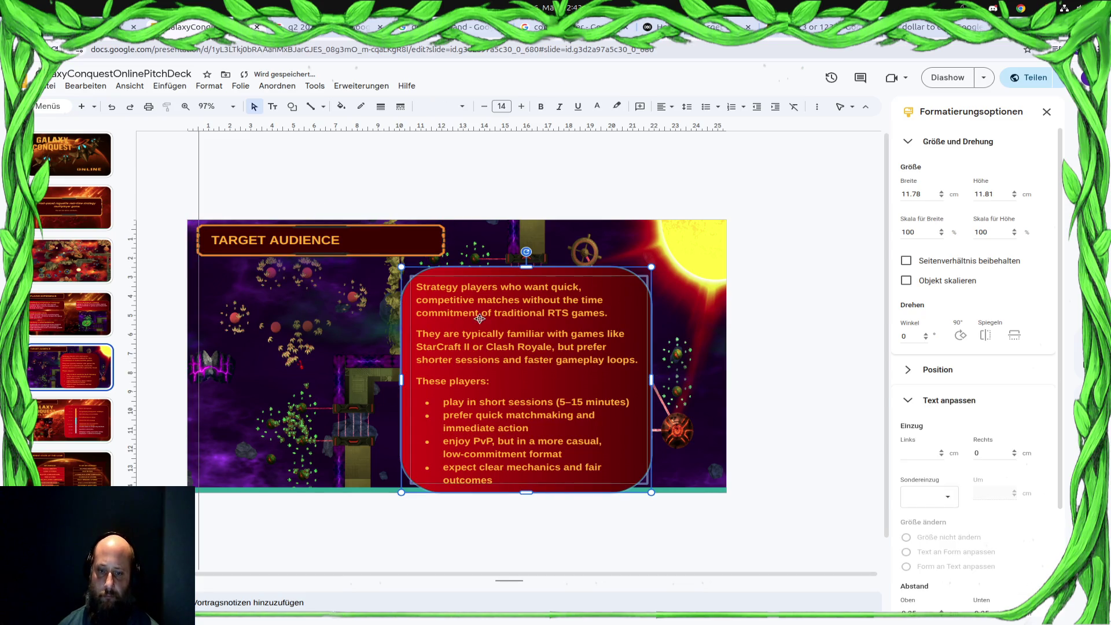
pyautogui.click(493, 478)
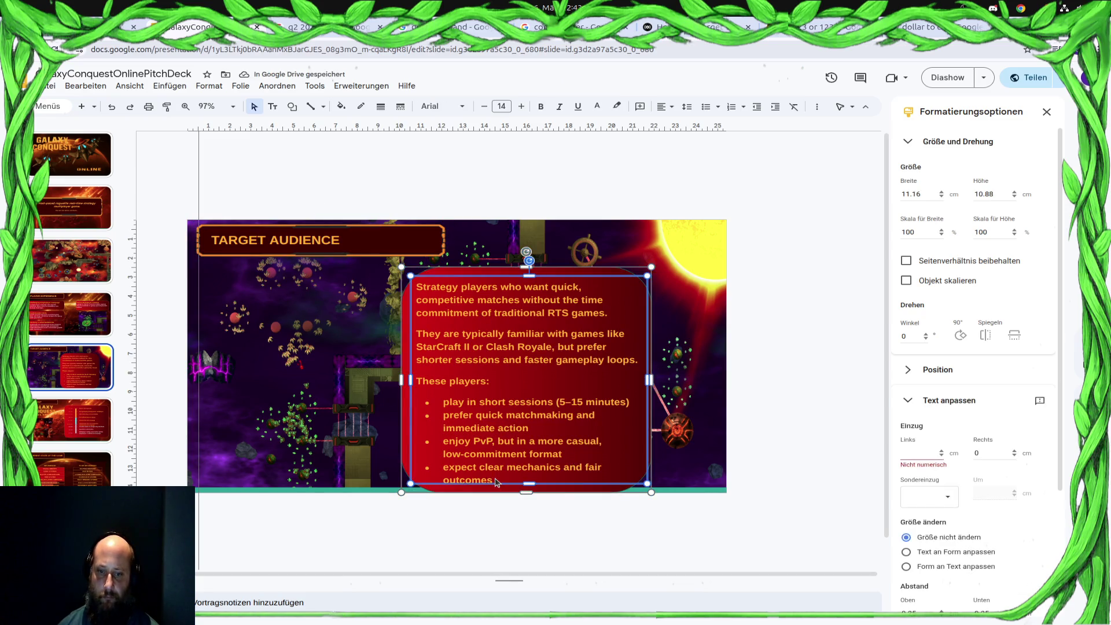
pyautogui.moveTo(497, 481)
pyautogui.mouseDown()
pyautogui.moveTo(416, 370)
pyautogui.moveTo(412, 280)
pyautogui.mouseUp()
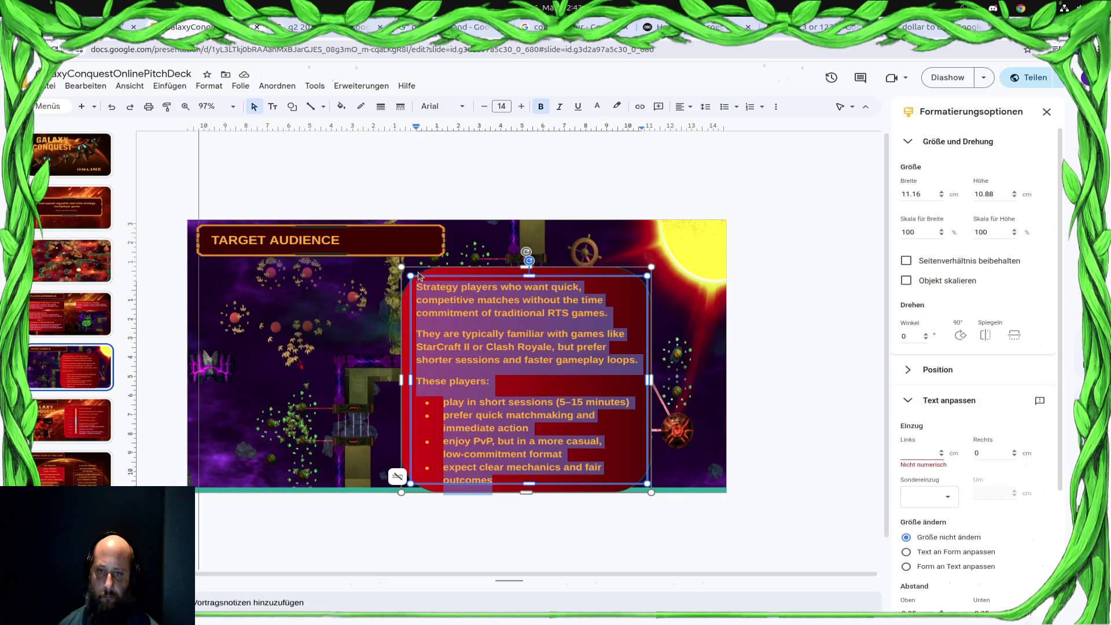
pyautogui.hotkey('ctrl', 'shift', ',')
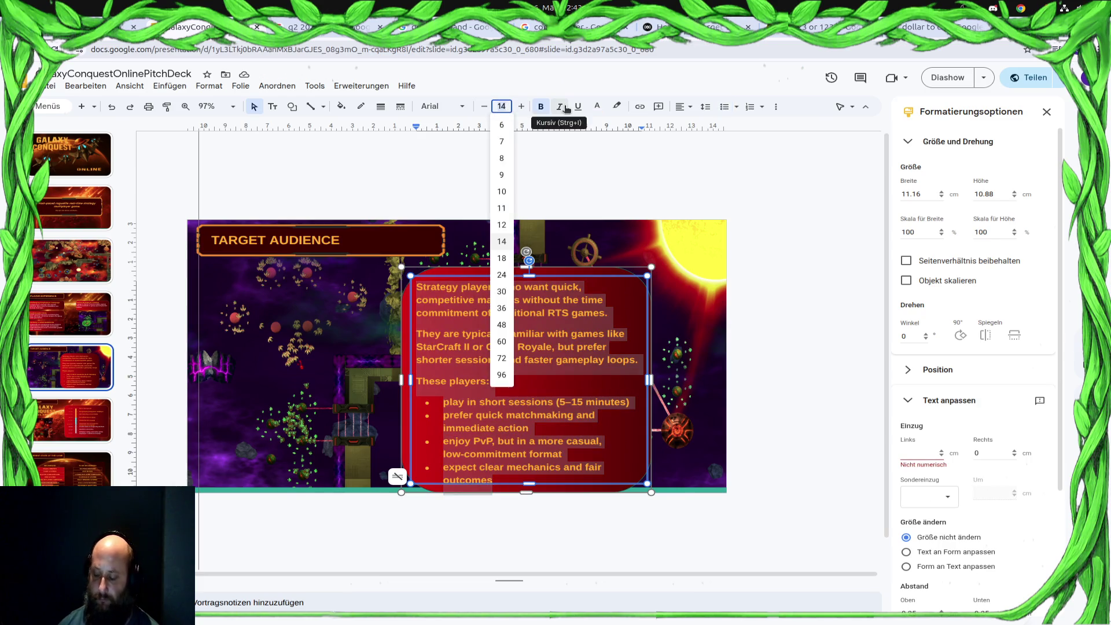
pyautogui.hotkey('ctrl', 'shift', ',')
pyautogui.click(559, 392)
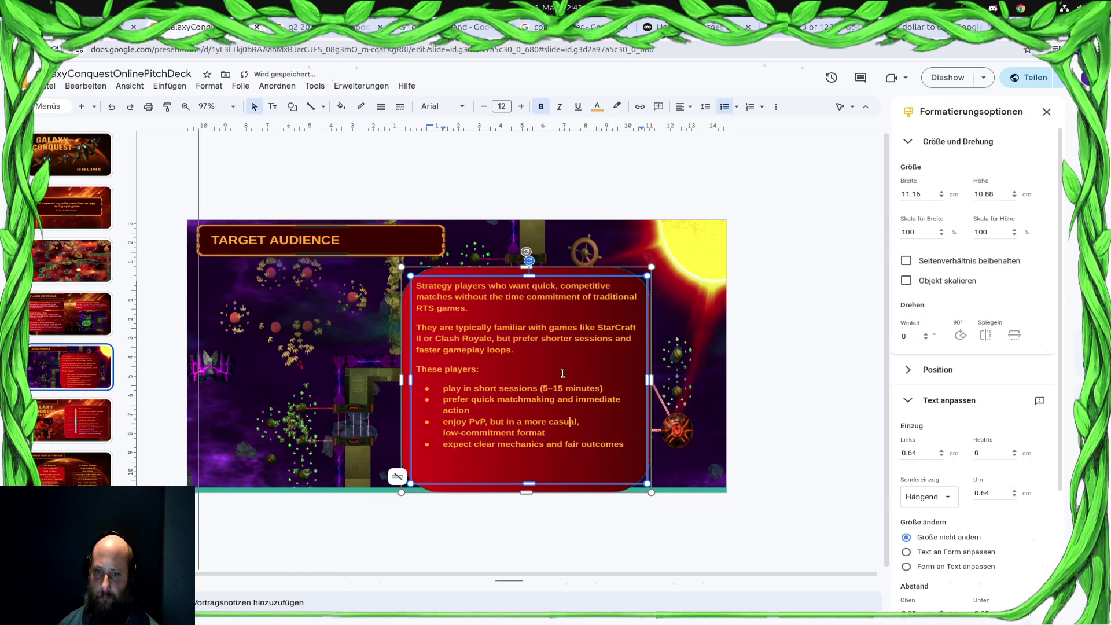